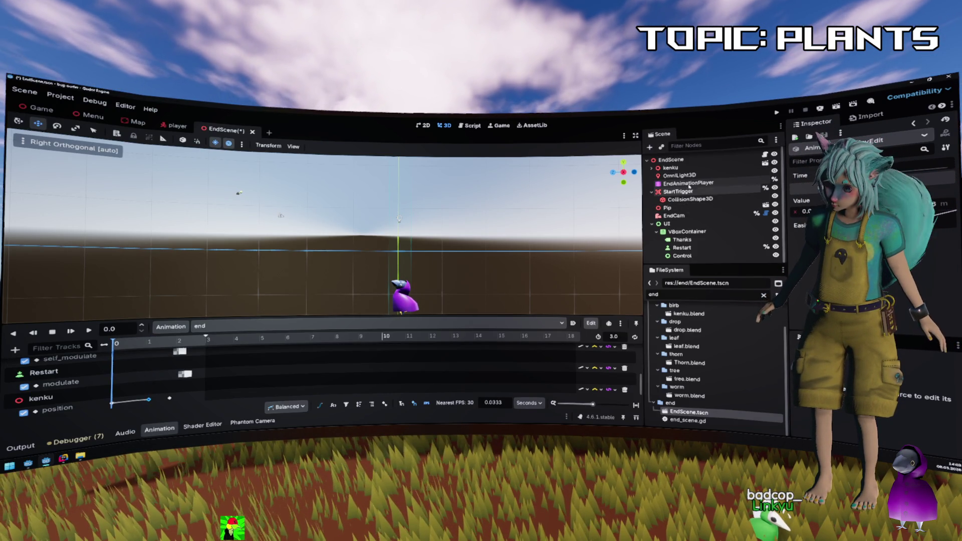
# Select the kenku bird and slide it along its depth (Z) axis.
pyautogui.click(670, 168)
pyautogui.scroll(-2, 408, 287)
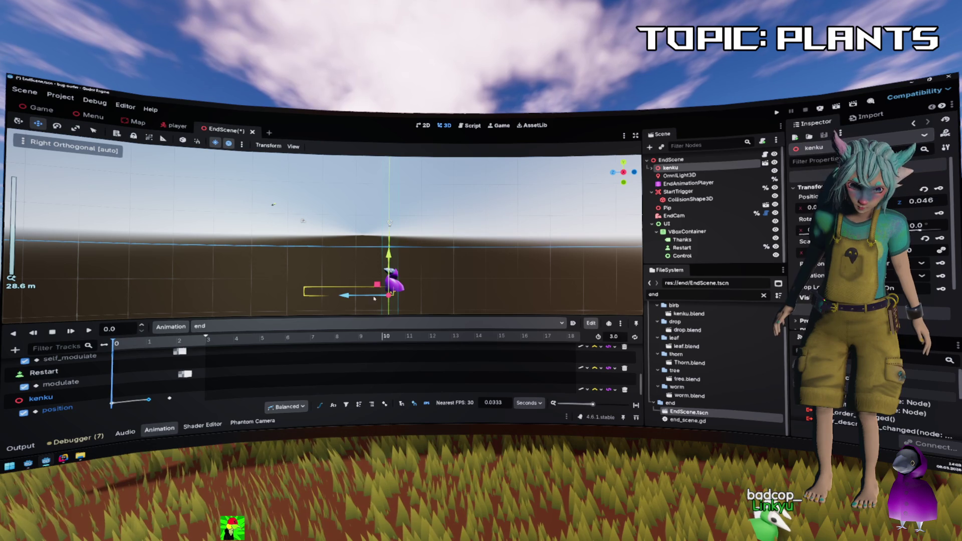
pyautogui.moveTo(344, 296); pyautogui.dragTo(374, 300)
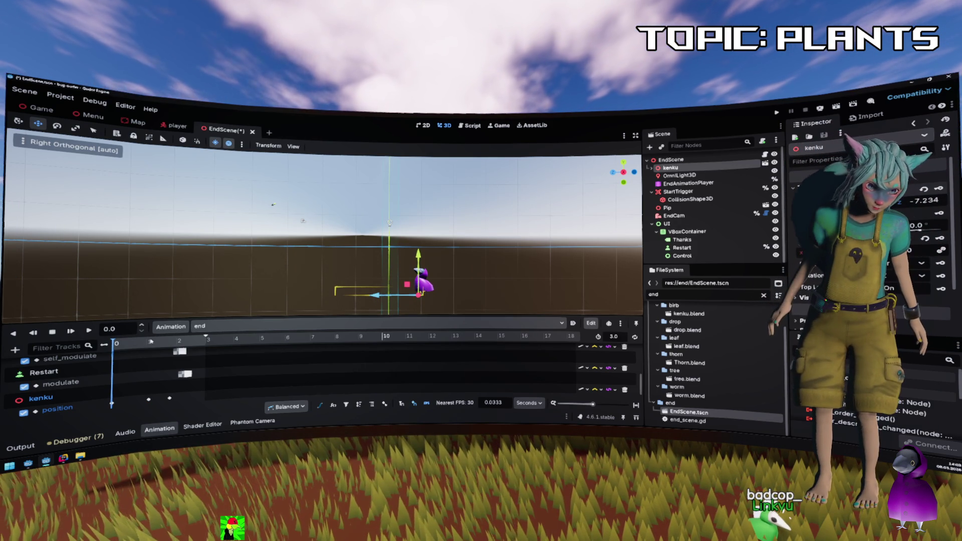
# Preview kenku's position keyframes at 1.1 s and 3.0 s by scrubbing and playing the end animation.
pyautogui.moveTo(140, 348)
pyautogui.mouseDown()
pyautogui.moveTo(123, 346)
pyautogui.moveTo(150, 345)
pyautogui.moveTo(98, 347)
pyautogui.mouseUp()
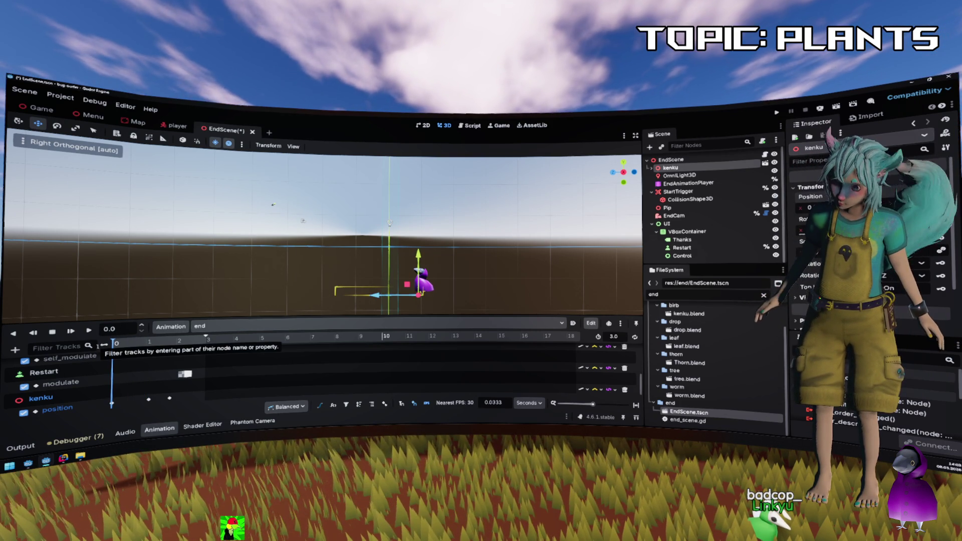
pyautogui.click(148, 400)
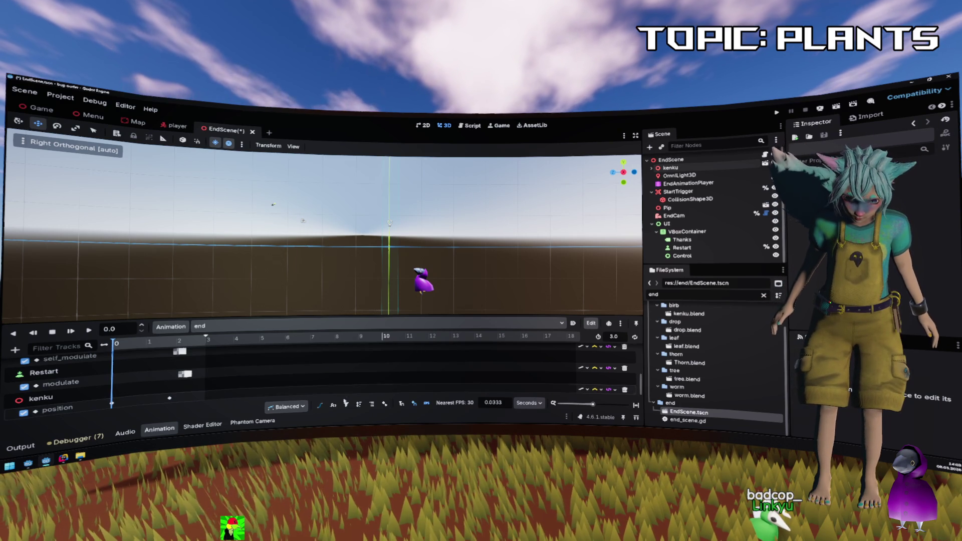
pyautogui.click(89, 331)
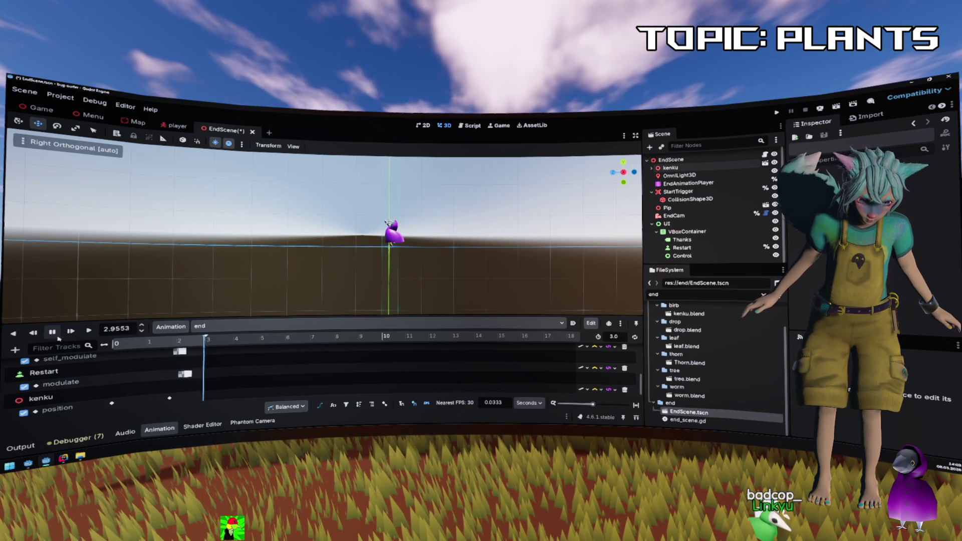
pyautogui.click(111, 404)
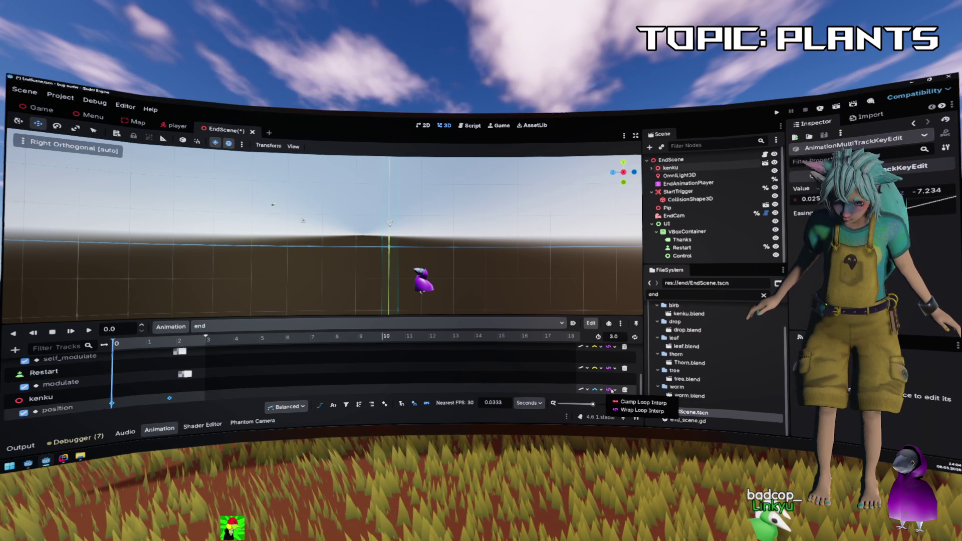
pyautogui.click(613, 410)
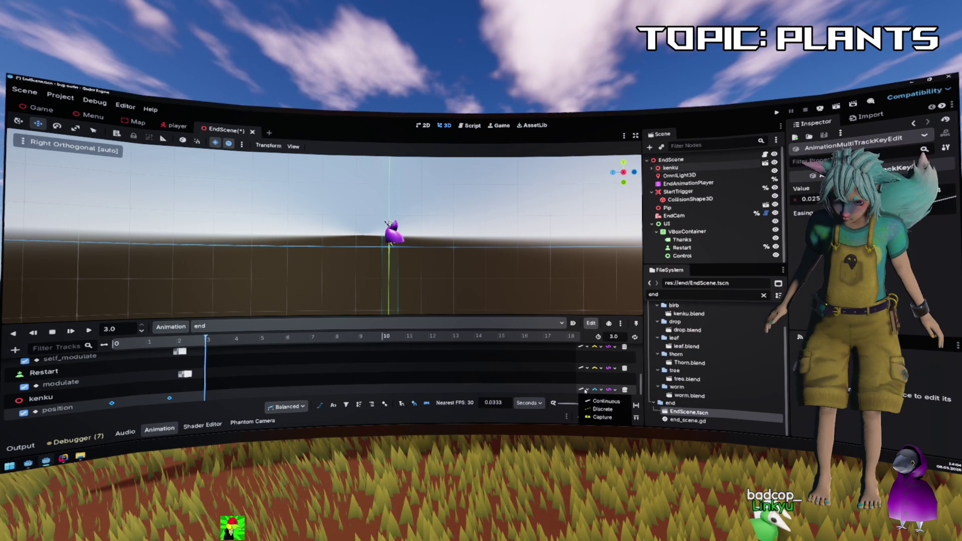
# At the 2.27 s position key, drag the kenku bird up and forward with its plane handle.
pyautogui.moveTo(187, 343)
pyautogui.mouseDown()
pyautogui.moveTo(128, 346)
pyautogui.moveTo(179, 351)
pyautogui.mouseUp()
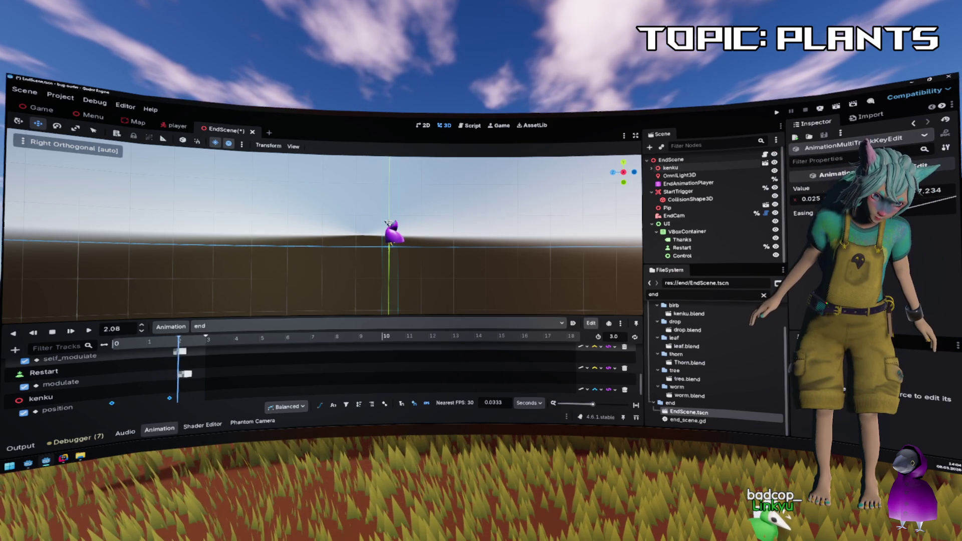
pyautogui.click(185, 345)
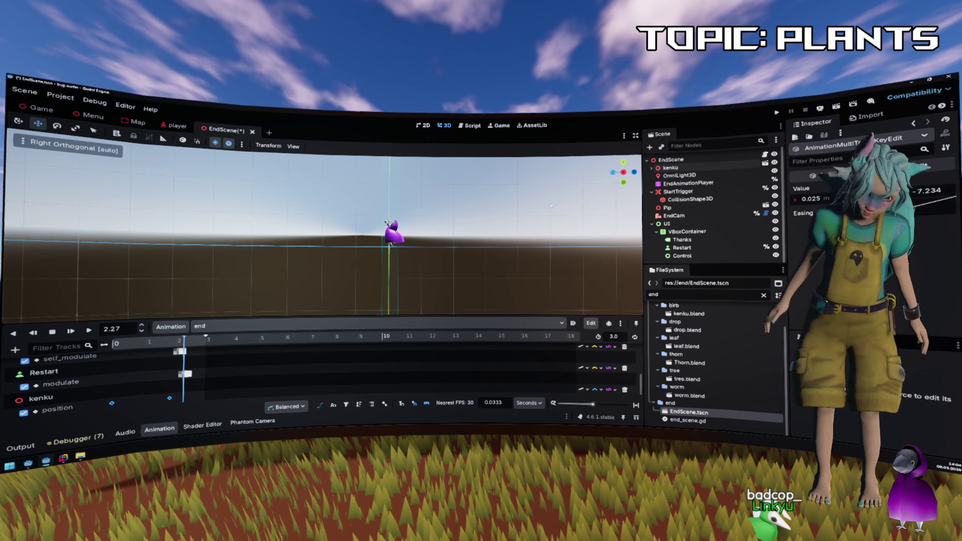
pyautogui.click(709, 169)
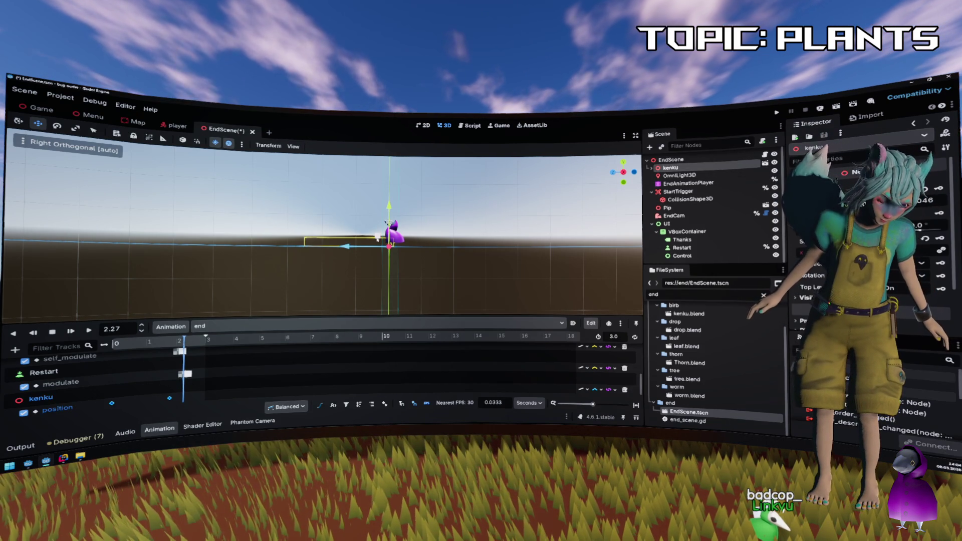
pyautogui.moveTo(377, 237); pyautogui.dragTo(370, 228)
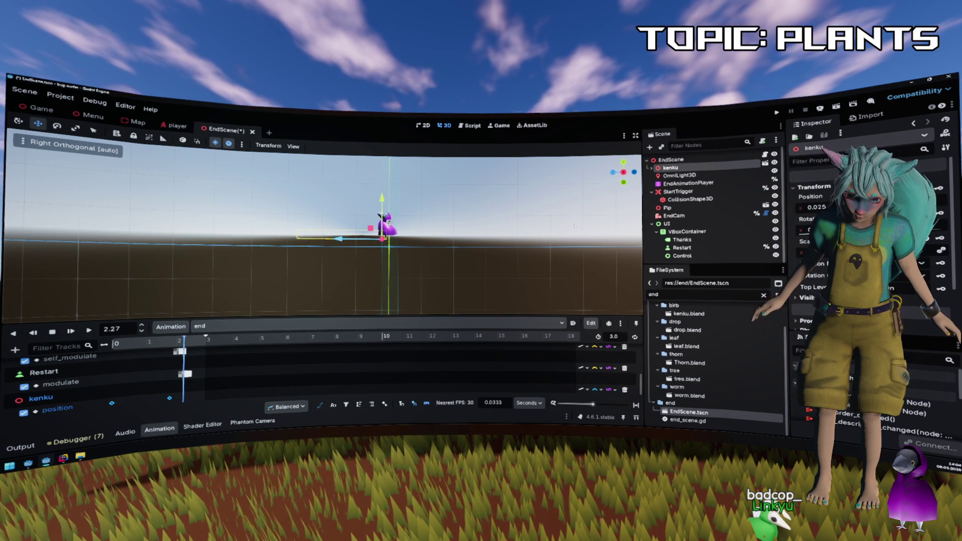
pyautogui.scroll(5, 472, 206)
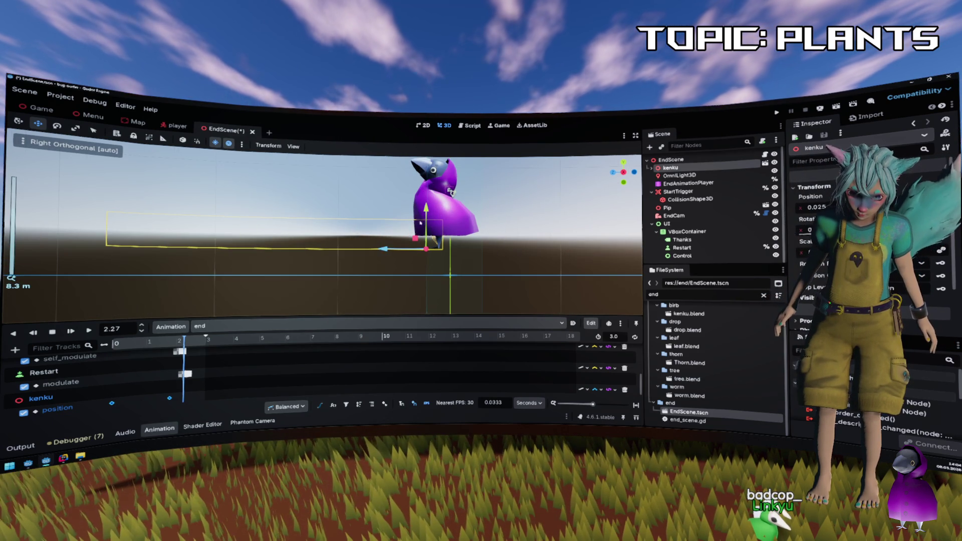
# Nudge kenku slightly along its track line and move it back along its depth axis.
pyautogui.moveTo(450, 191); pyautogui.dragTo(452, 193)
pyautogui.scroll(-3, 164, 369)
pyautogui.scroll(-2, 163, 369)
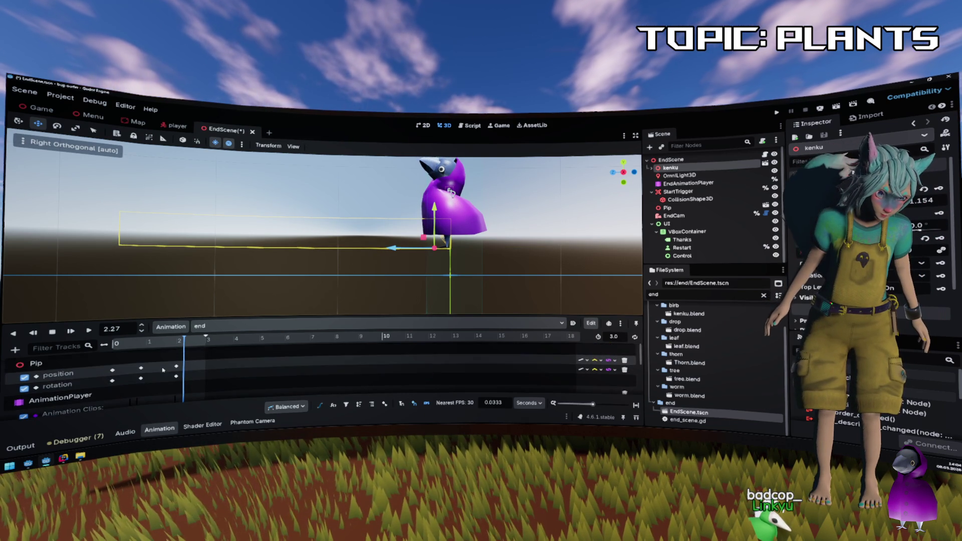
pyautogui.moveTo(394, 249); pyautogui.dragTo(387, 257)
pyautogui.scroll(-3, 276, 359)
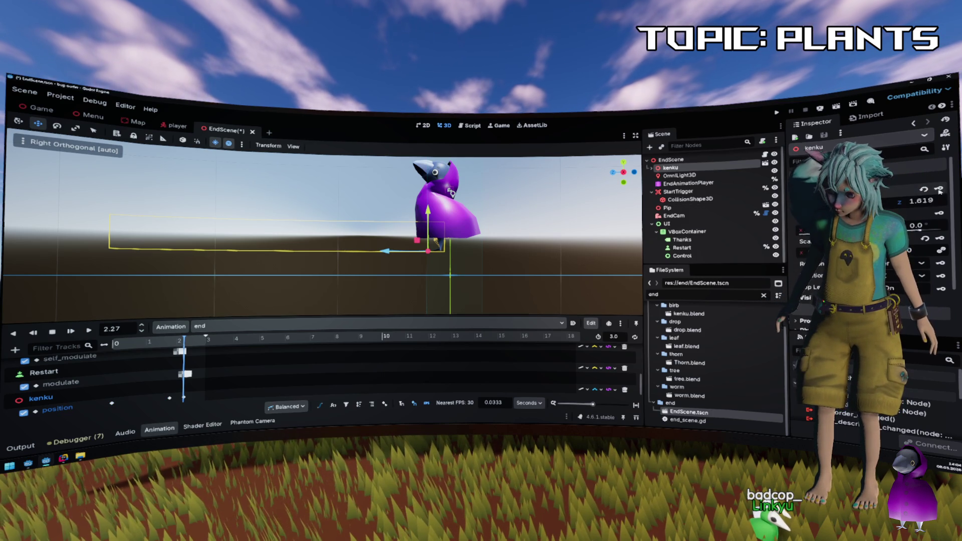
# Lower kenku down and back into its final place, stop playback, and make the animation panel taller.
pyautogui.moveTo(115, 343)
pyautogui.mouseDown()
pyautogui.moveTo(198, 352)
pyautogui.moveTo(203, 344)
pyautogui.mouseUp()
pyautogui.moveTo(417, 245); pyautogui.dragTo(381, 269)
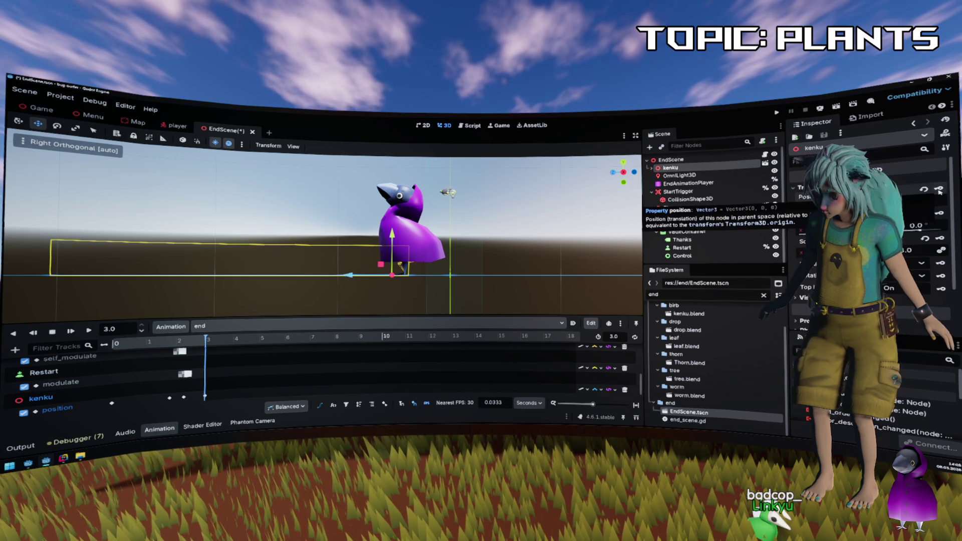
pyautogui.click(52, 332)
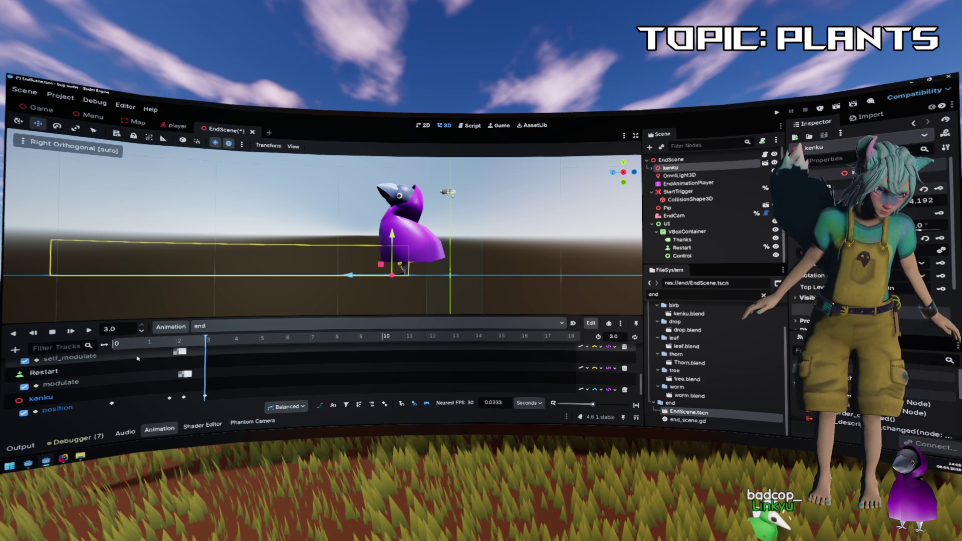
pyautogui.moveTo(220, 320); pyautogui.dragTo(222, 275)
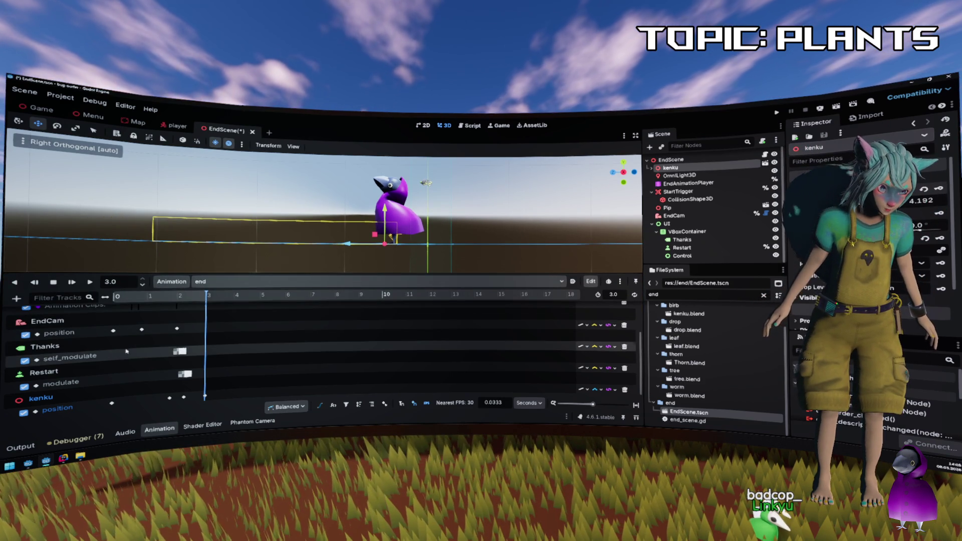
# Set the end animation's length to 4 seconds.
pyautogui.scroll(2, 121, 354)
pyautogui.click(198, 299)
pyautogui.moveTo(198, 299); pyautogui.dragTo(206, 299)
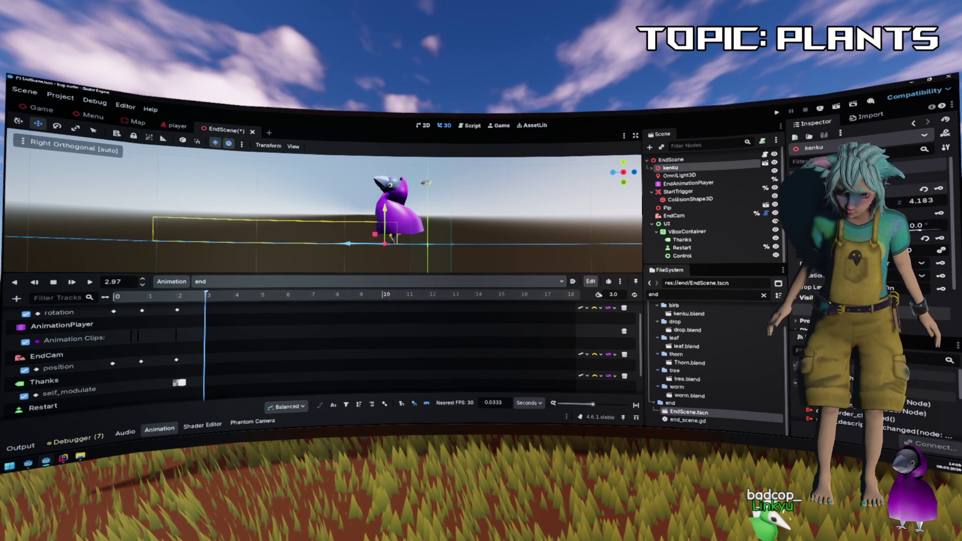
pyautogui.write('4')
pyautogui.press('Return')
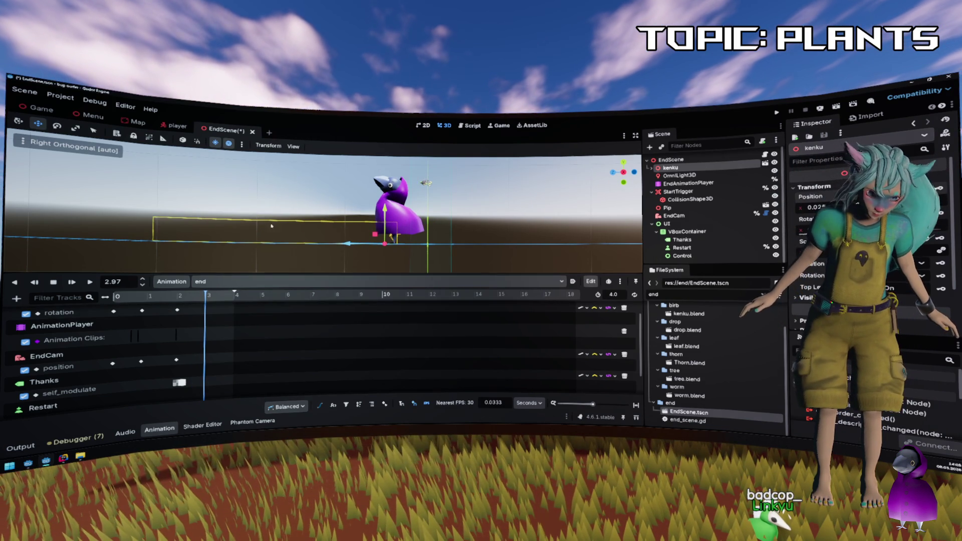
# Insert Landing and Falling clip keys on kenku's Animation Clips track around 2.5–2.9 s.
pyautogui.rightClick(205, 336)
pyautogui.click(223, 341)
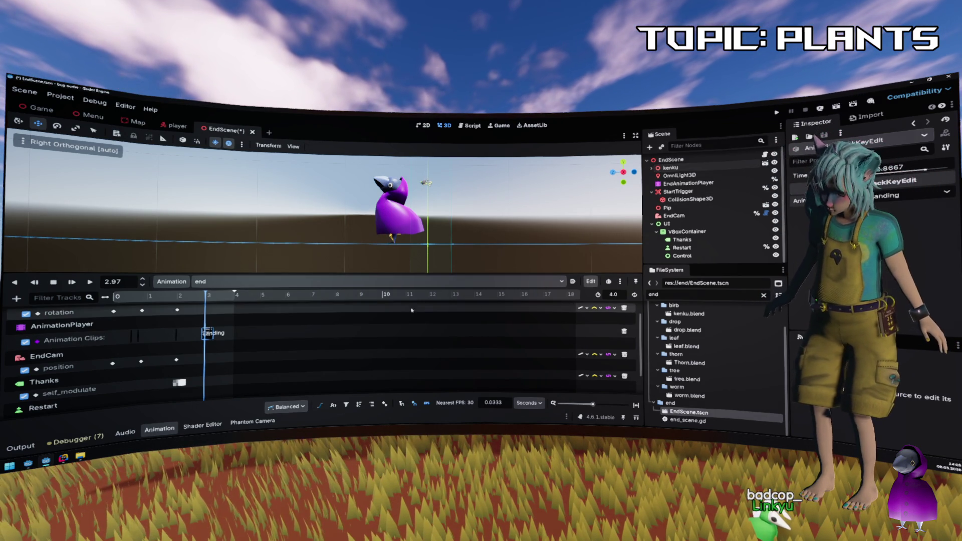
pyautogui.moveTo(207, 299)
pyautogui.mouseDown()
pyautogui.moveTo(145, 297)
pyautogui.moveTo(218, 303)
pyautogui.moveTo(192, 304)
pyautogui.moveTo(201, 304)
pyautogui.mouseUp()
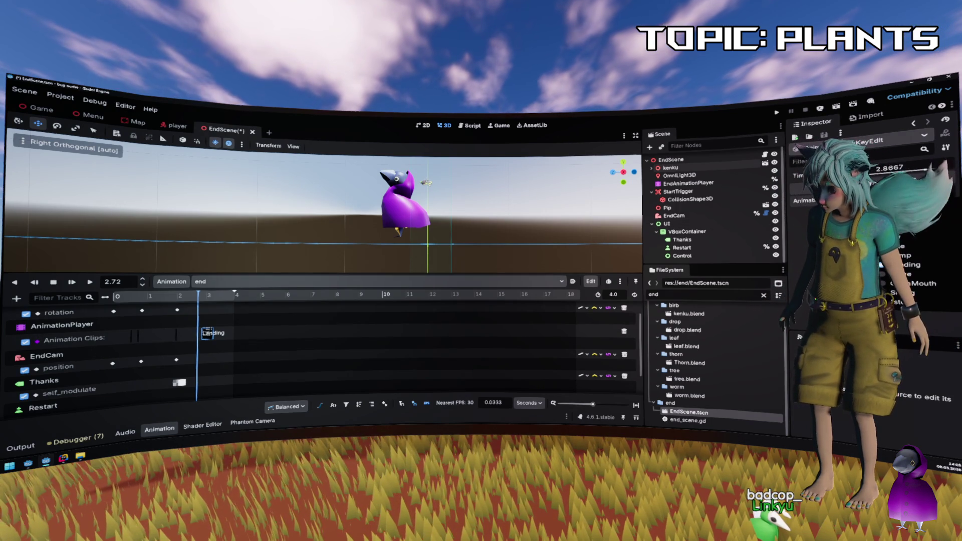
pyautogui.moveTo(199, 297); pyautogui.dragTo(191, 298)
pyautogui.rightClick(190, 336)
pyautogui.click(221, 340)
pyautogui.click(211, 332)
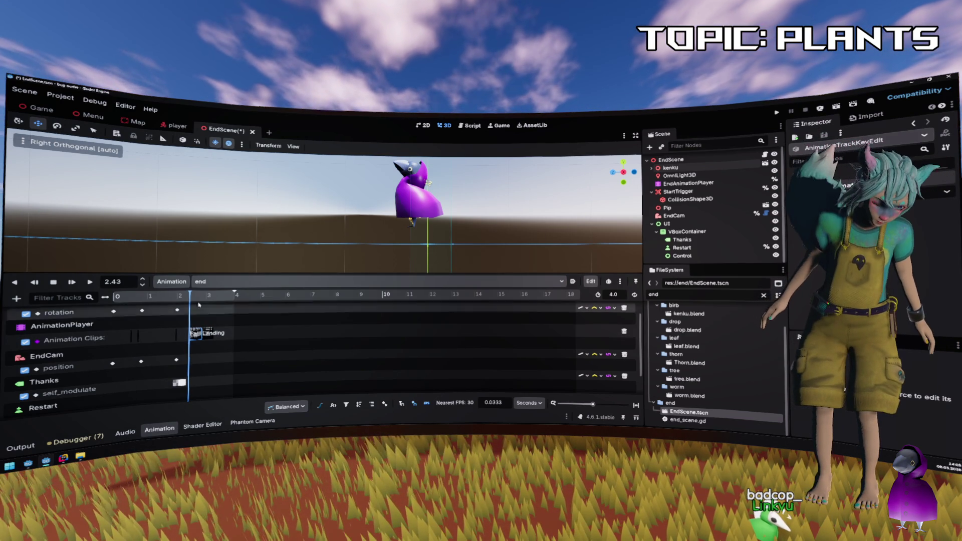
# Select the Landing clip key near 2.23 s and scrub to review both clips.
pyautogui.moveTo(190, 296)
pyautogui.mouseDown()
pyautogui.moveTo(176, 295)
pyautogui.moveTo(220, 301)
pyautogui.moveTo(169, 302)
pyautogui.moveTo(202, 306)
pyautogui.mouseUp()
pyautogui.click(206, 336)
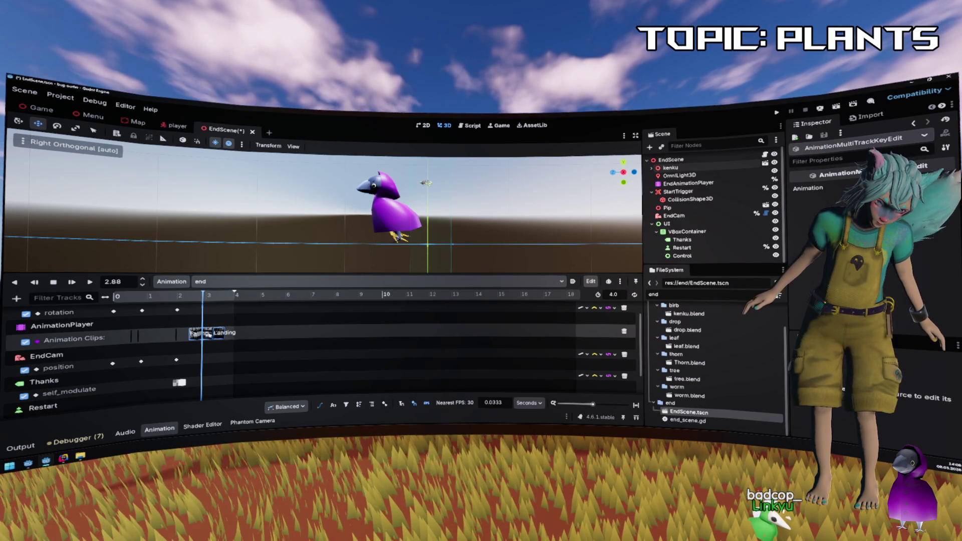
pyautogui.moveTo(203, 297)
pyautogui.mouseDown()
pyautogui.moveTo(173, 298)
pyautogui.moveTo(227, 308)
pyautogui.mouseUp()
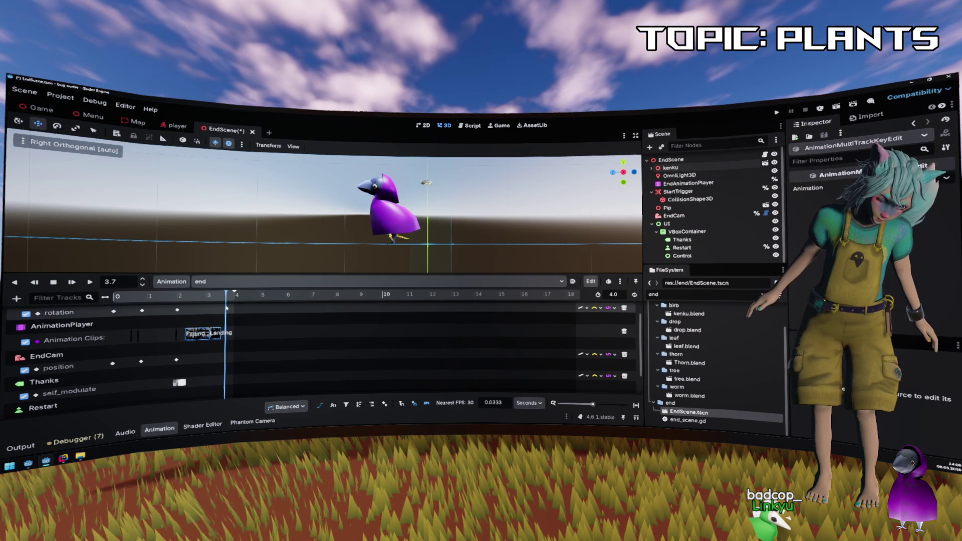
# Edit the Falling clip key's timing, then play the animation in reverse and forward.
pyautogui.click(201, 335)
pyautogui.rightClick(203, 334)
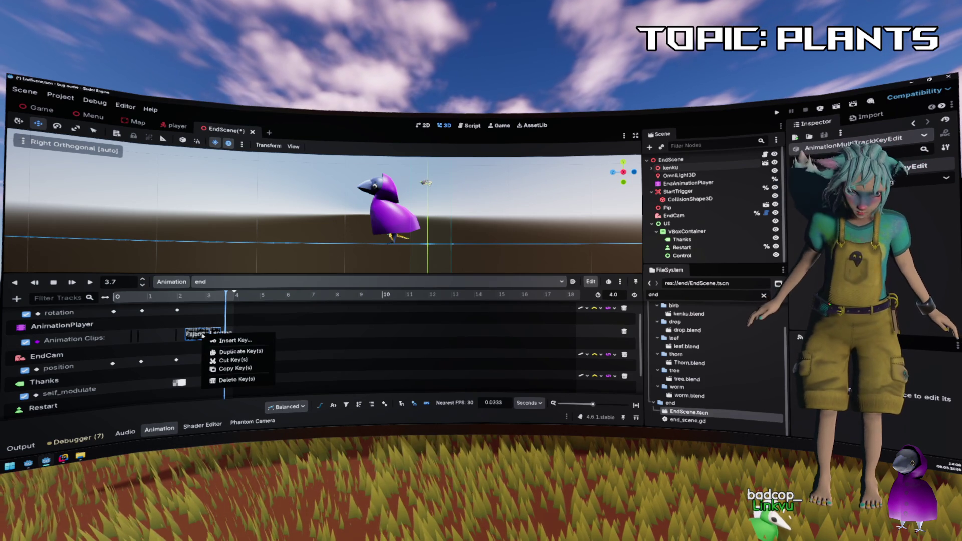
pyautogui.click(202, 335)
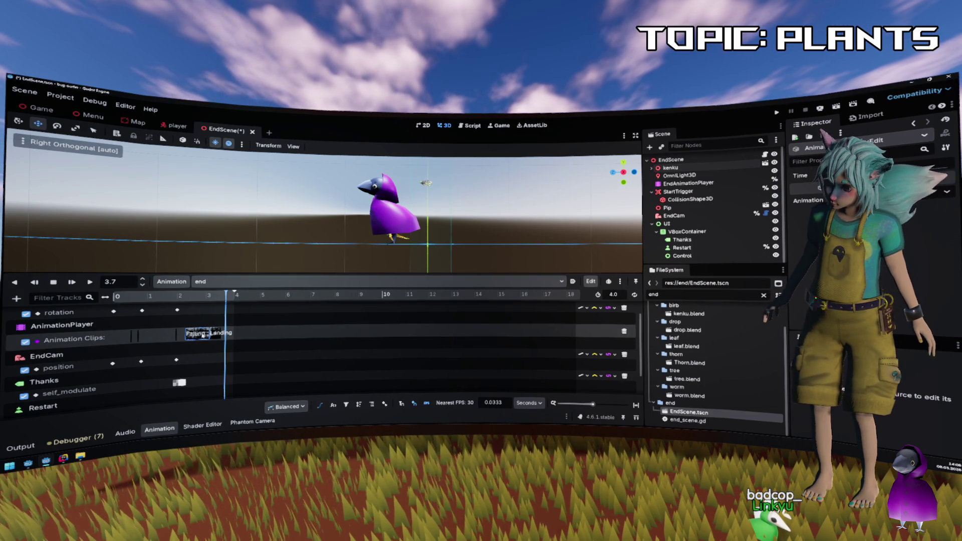
pyautogui.press('a')
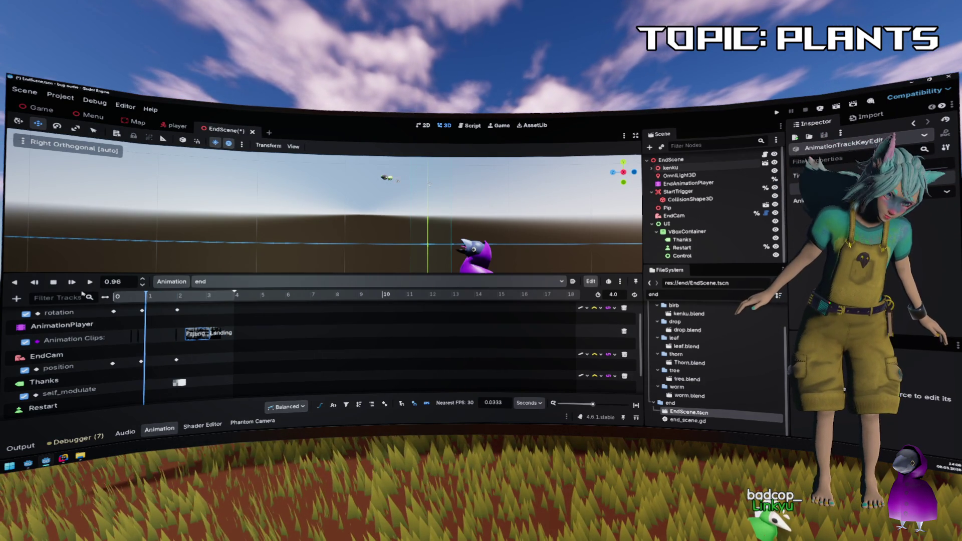
pyautogui.click(88, 283)
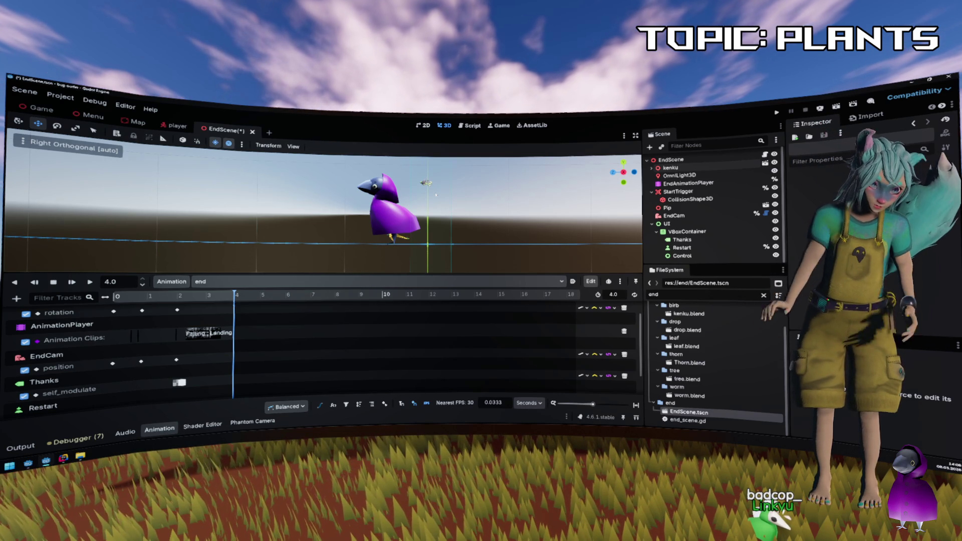
# Add a Visible track key for Pip at about 2 seconds in the end animation.
pyautogui.scroll(2, 323, 309)
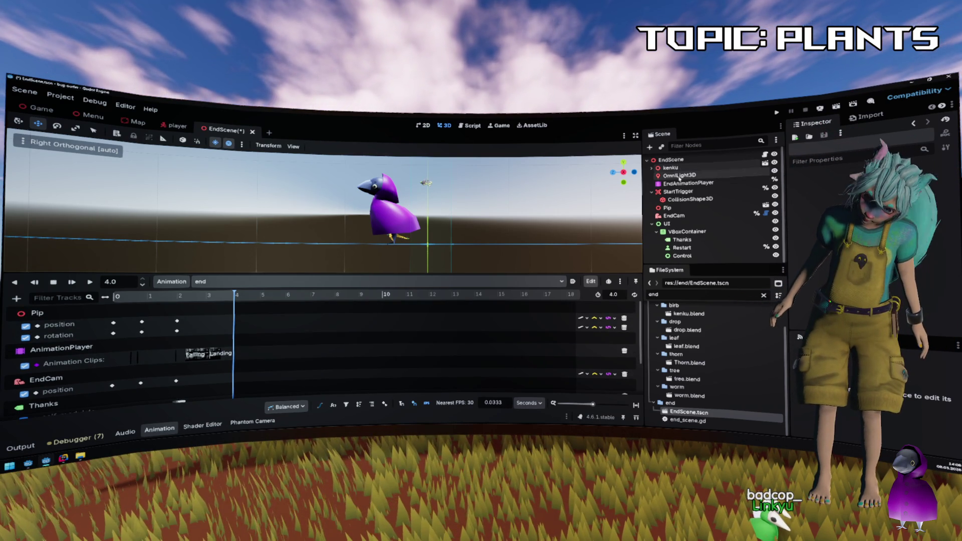
pyautogui.click(666, 207)
pyautogui.moveTo(180, 296)
pyautogui.mouseDown()
pyautogui.moveTo(171, 298)
pyautogui.moveTo(180, 297)
pyautogui.mouseUp()
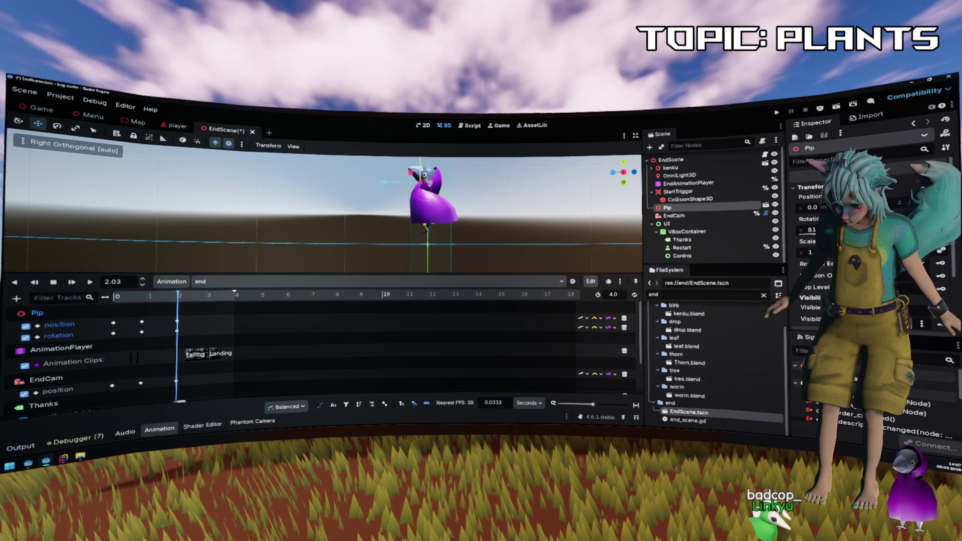
pyautogui.click(944, 311)
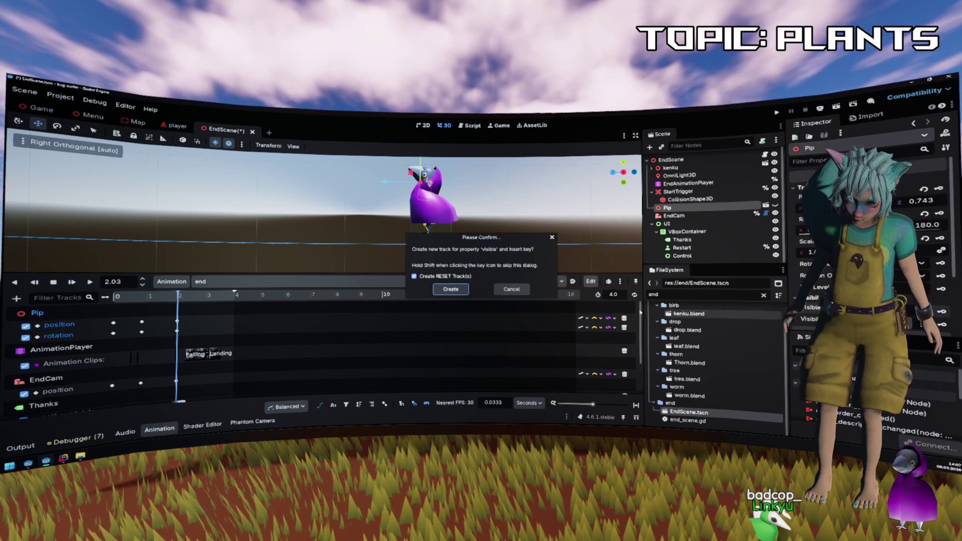
pyautogui.click(449, 289)
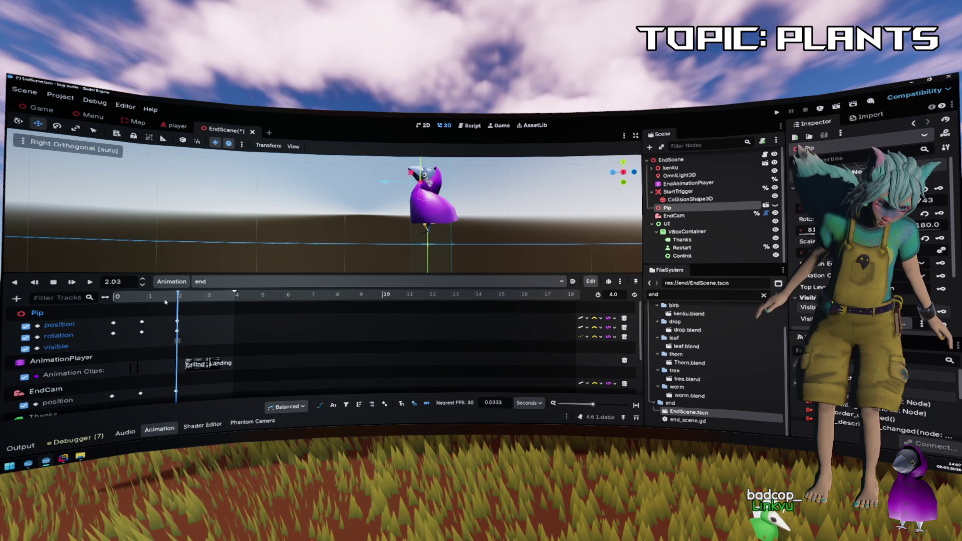
# Preview the end animation, then launch the game with F5.
pyautogui.moveTo(177, 299); pyautogui.dragTo(56, 299)
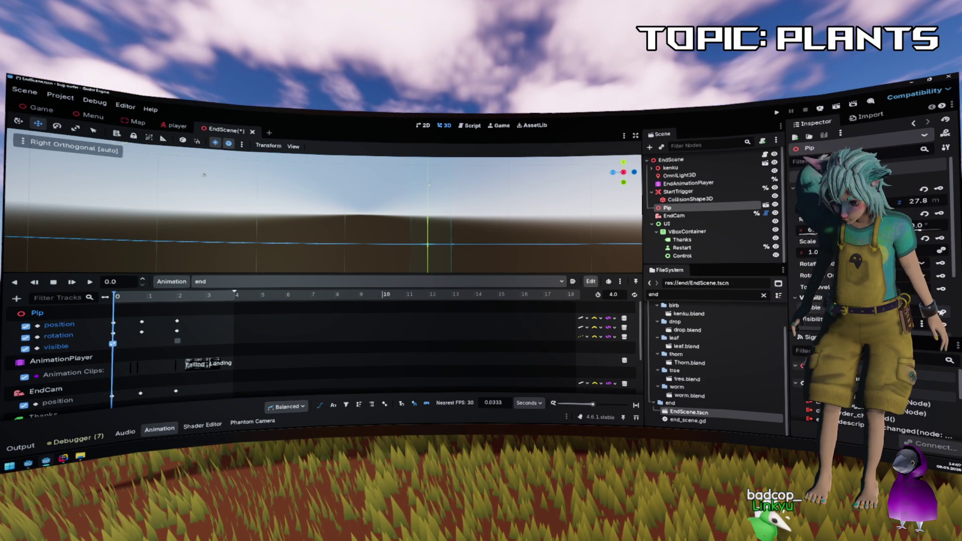
pyautogui.click(89, 282)
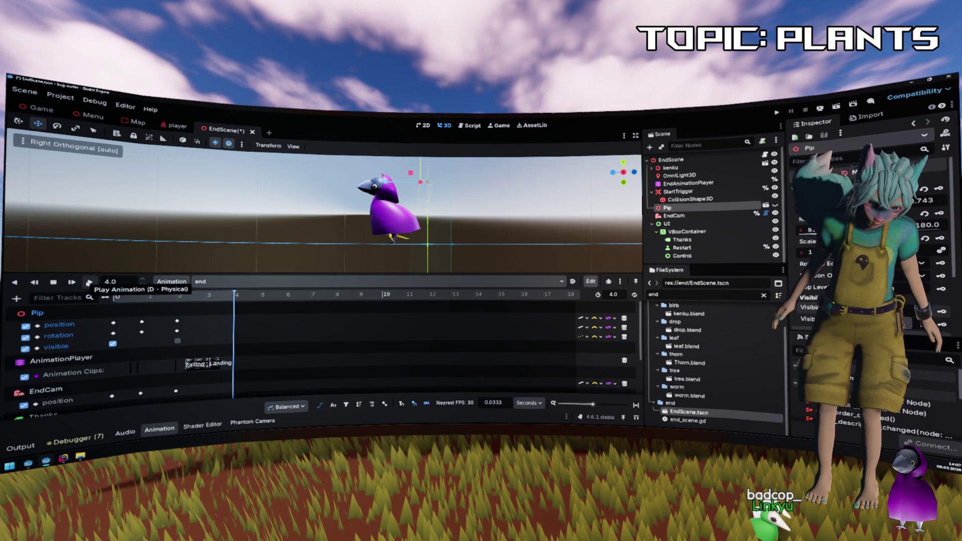
pyautogui.click(53, 281)
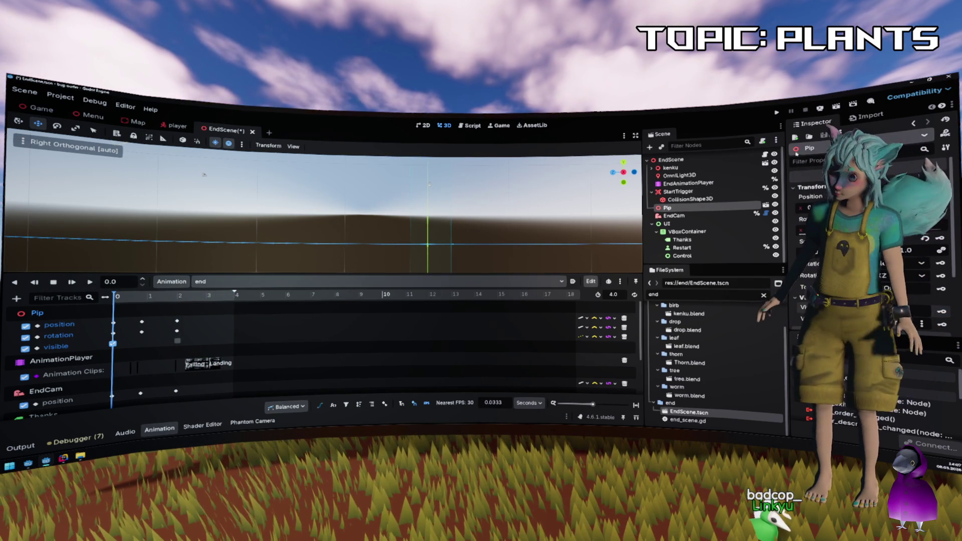
pyautogui.press('F5')
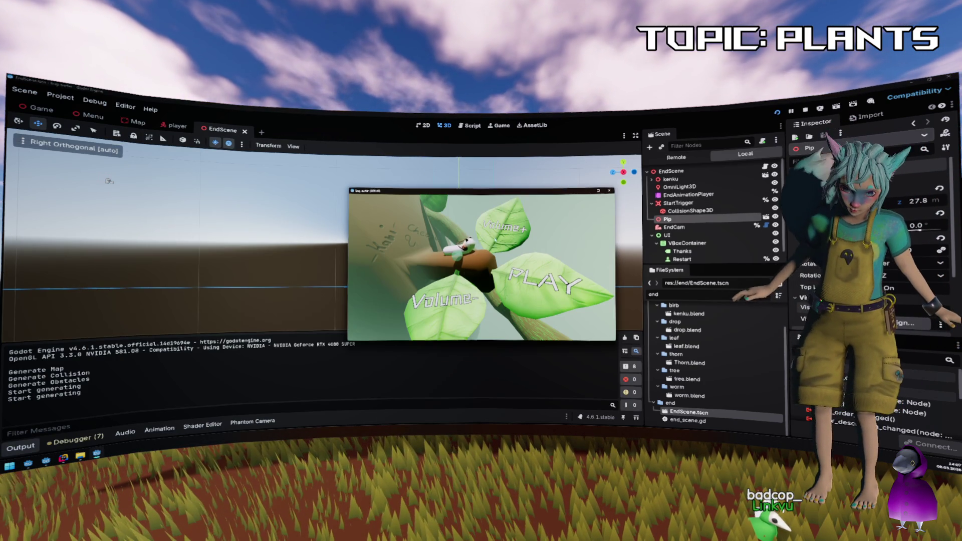
# Play the game to its end screen, stop it, and reopen the end animation's tracks near 3.5 s.
pyautogui.click(539, 284)
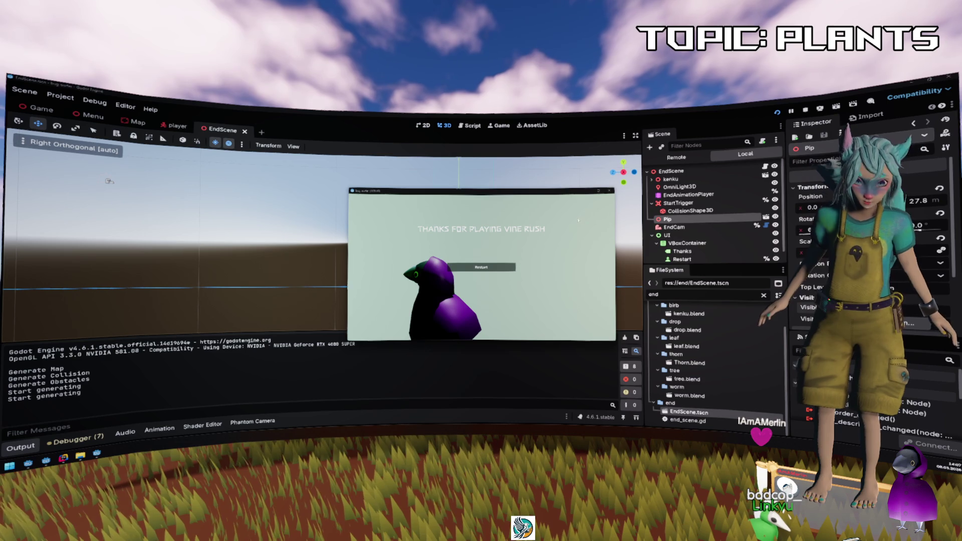
pyautogui.click(609, 191)
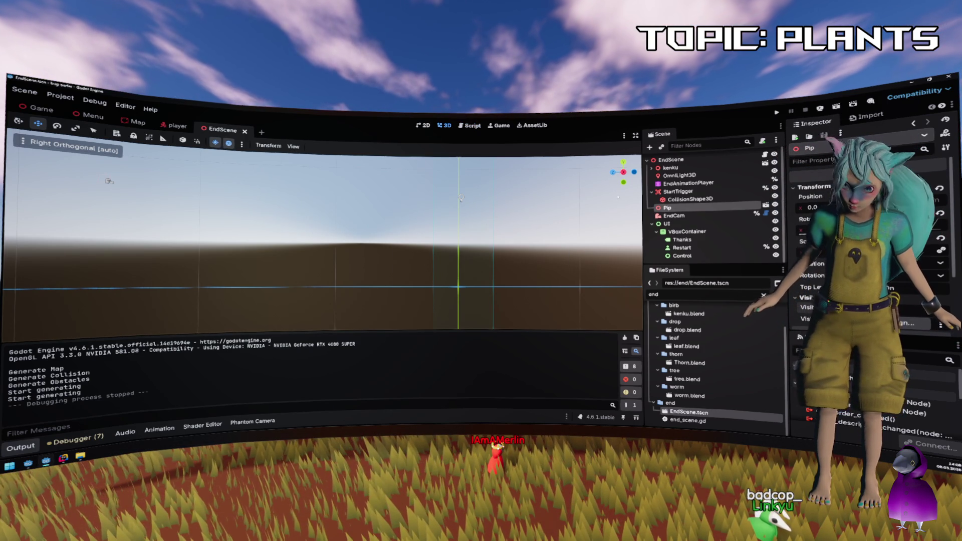
pyautogui.click(687, 183)
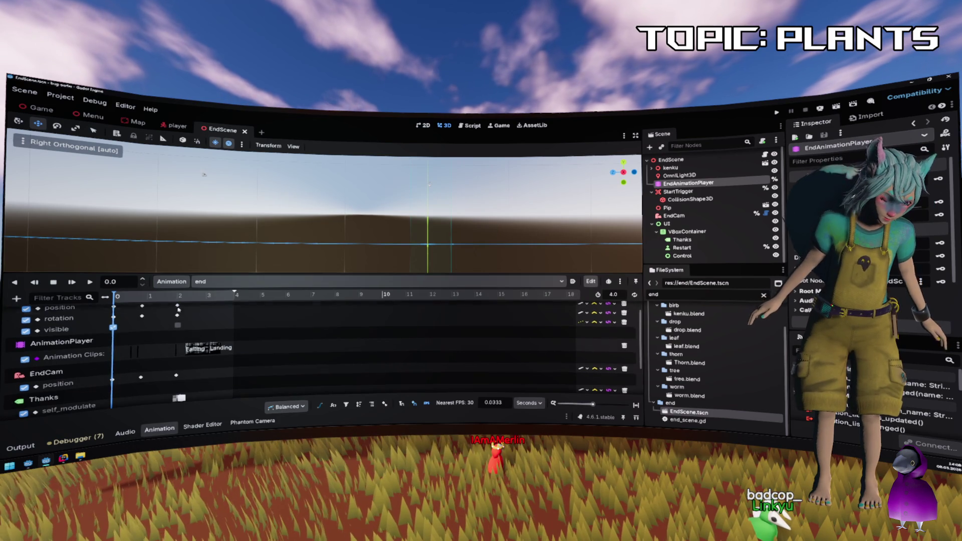
pyautogui.scroll(-1, 178, 310)
pyautogui.click(222, 296)
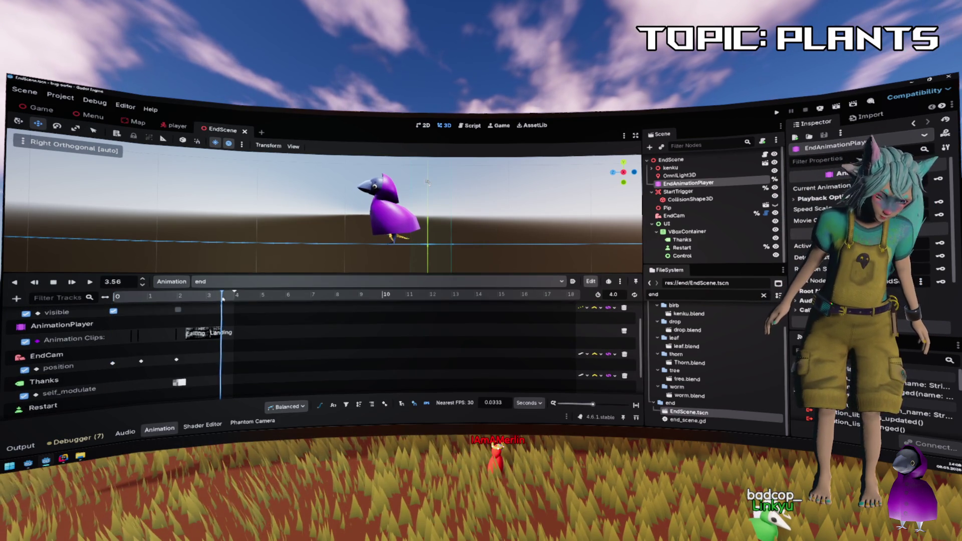
pyautogui.moveTo(222, 296); pyautogui.dragTo(222, 297)
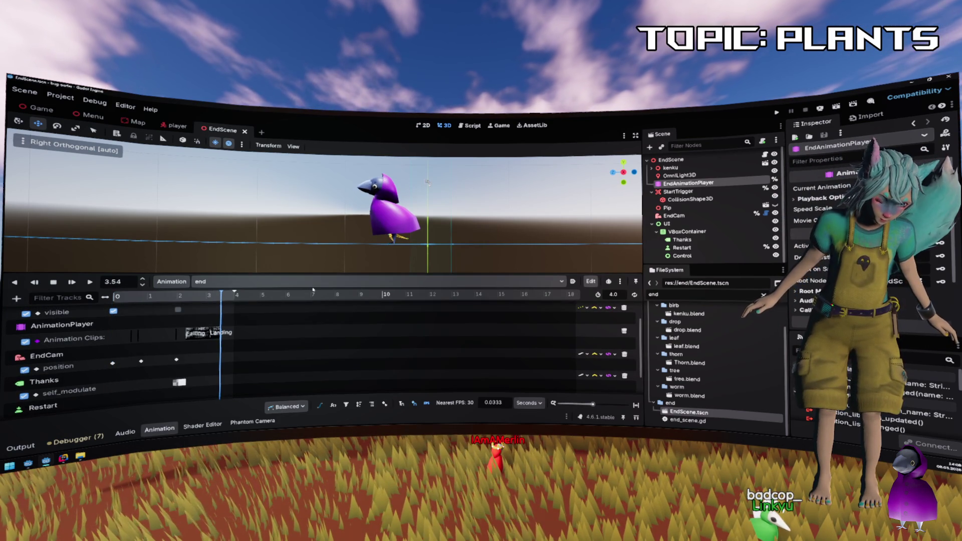
# Create a rotation track and key for the kenku bird.
pyautogui.click(670, 168)
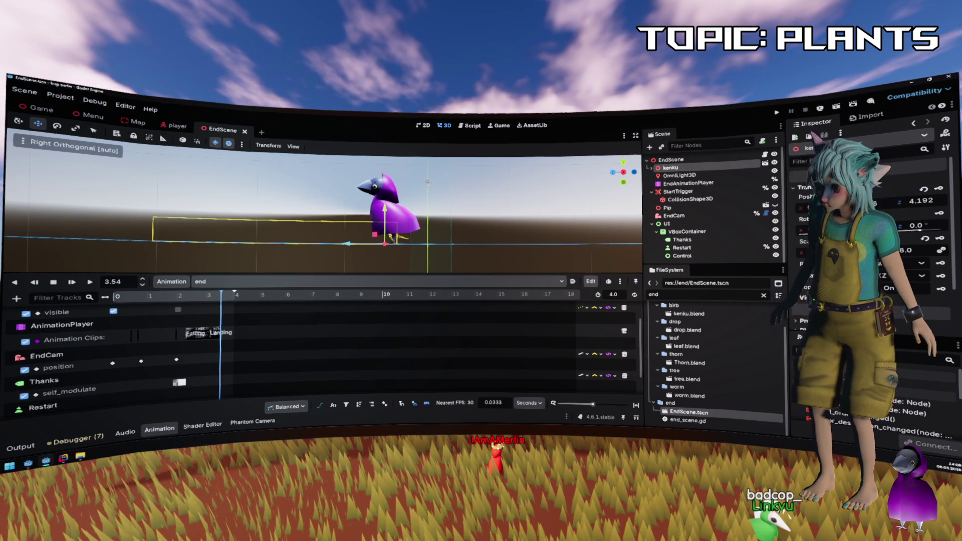
pyautogui.click(937, 213)
pyautogui.click(451, 289)
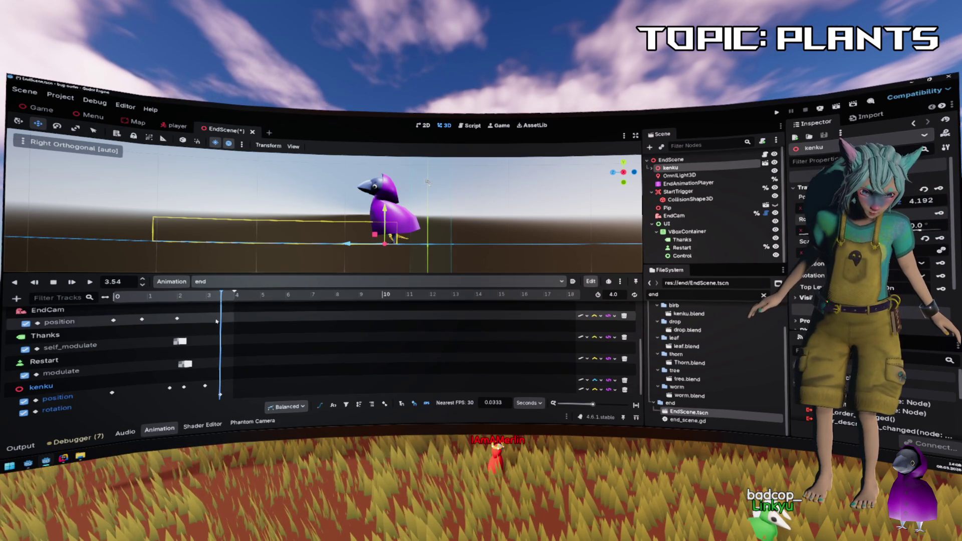
# Move the playhead to 4.0 s and run the game to its end screen.
pyautogui.scroll(-3, 225, 300)
pyautogui.moveTo(225, 301); pyautogui.dragTo(237, 298)
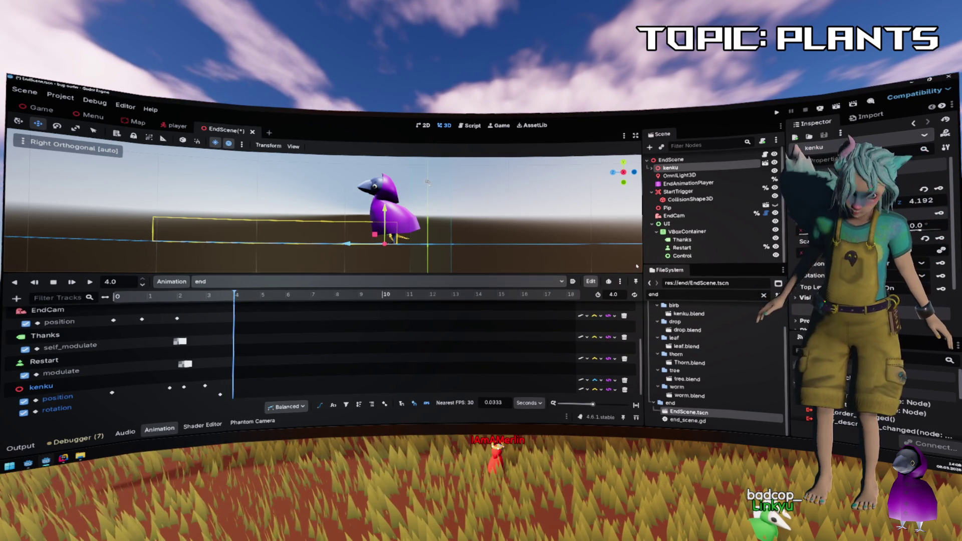
pyautogui.scroll(5, 427, 181)
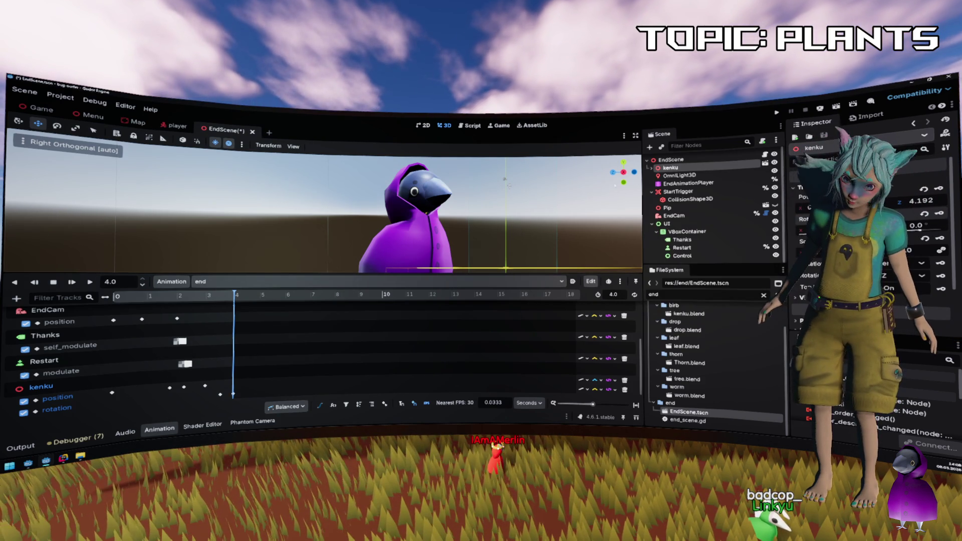
pyautogui.click(774, 113)
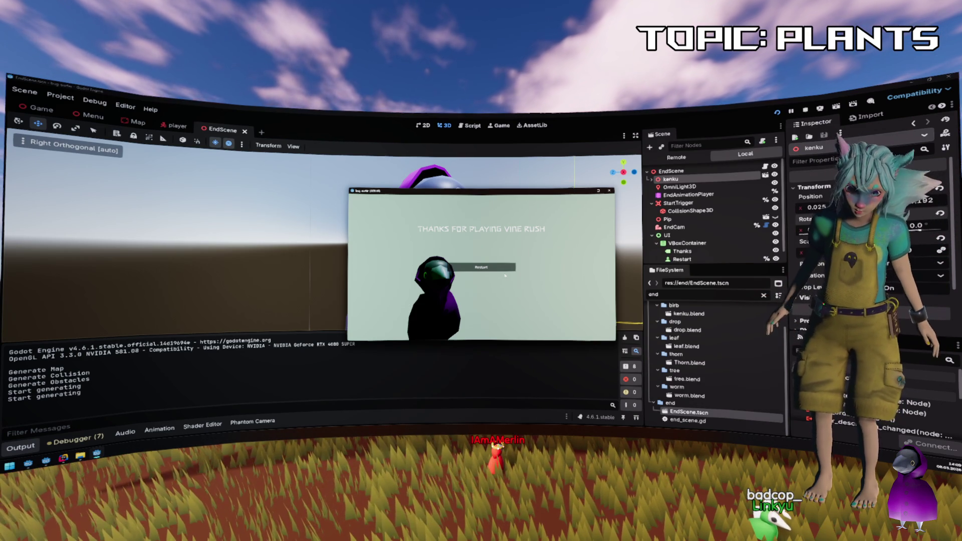
# Stop the game, return to the EndScene tab, and select OmniLight3D.
pyautogui.click(609, 190)
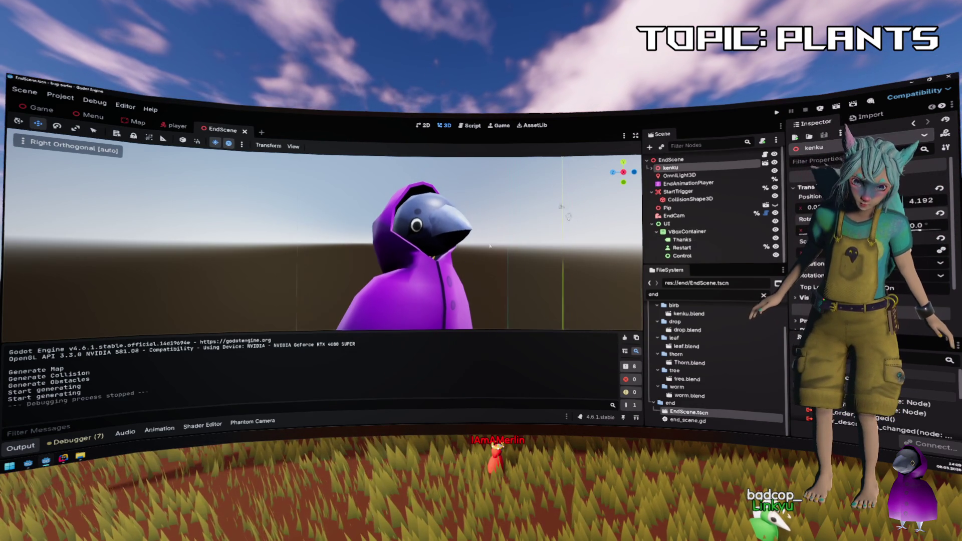
pyautogui.click(41, 108)
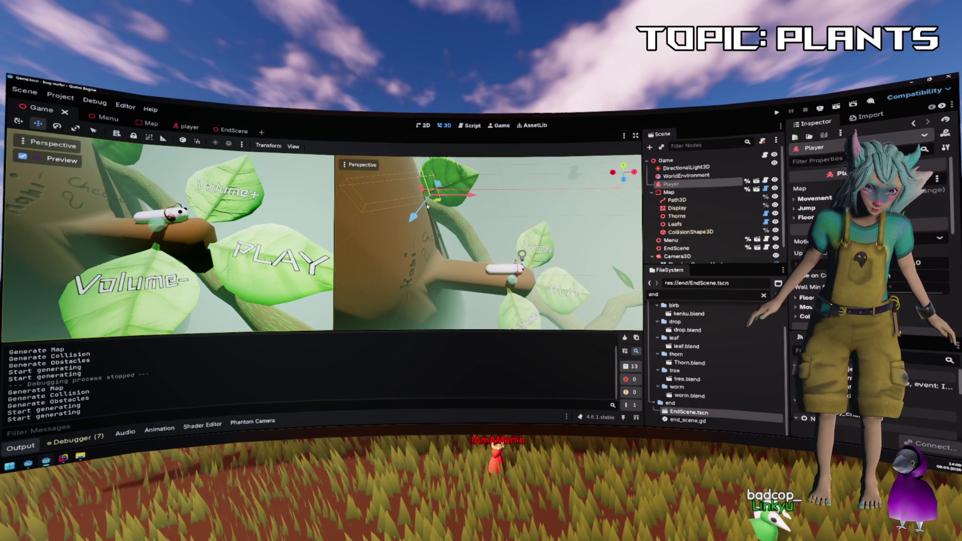
pyautogui.scroll(-2, 431, 205)
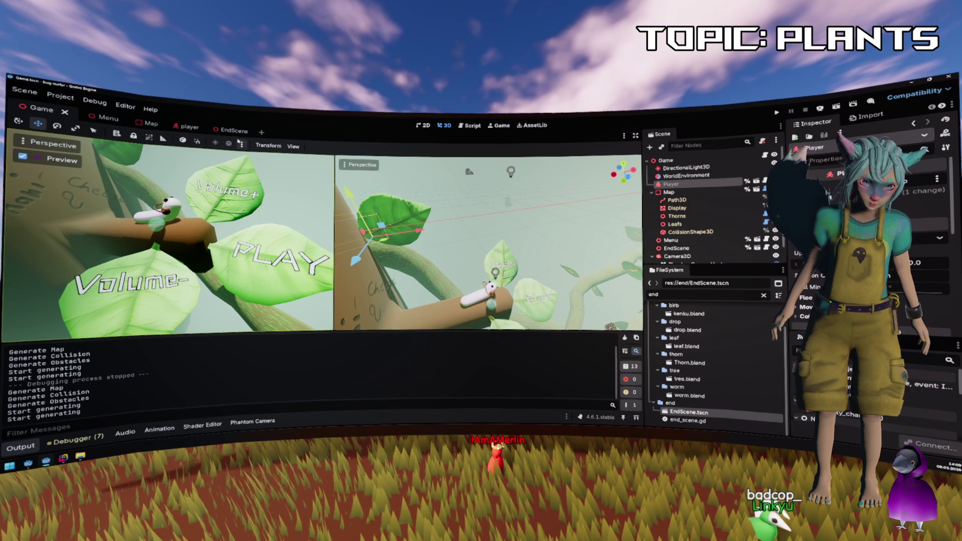
pyautogui.click(223, 130)
pyautogui.scroll(-3, 323, 174)
pyautogui.scroll(1, 371, 198)
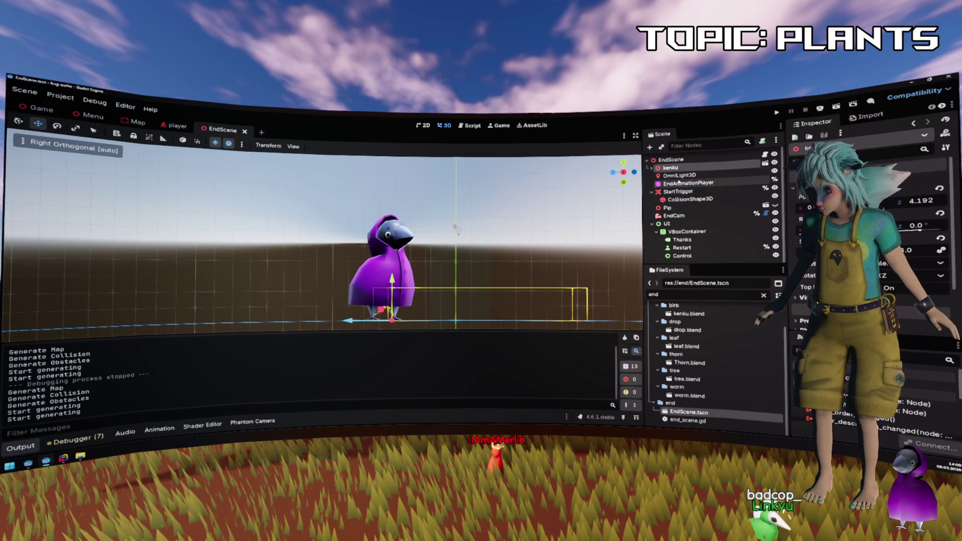
pyautogui.click(679, 175)
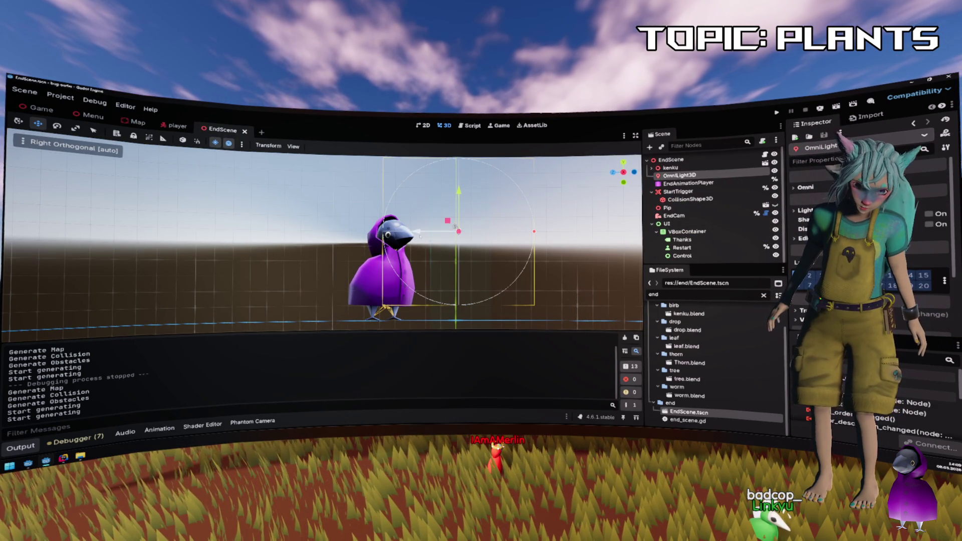
# Nudge the omni light slightly left and widen its range to about 8.458.
pyautogui.moveTo(454, 227); pyautogui.dragTo(450, 227)
pyautogui.click(455, 228)
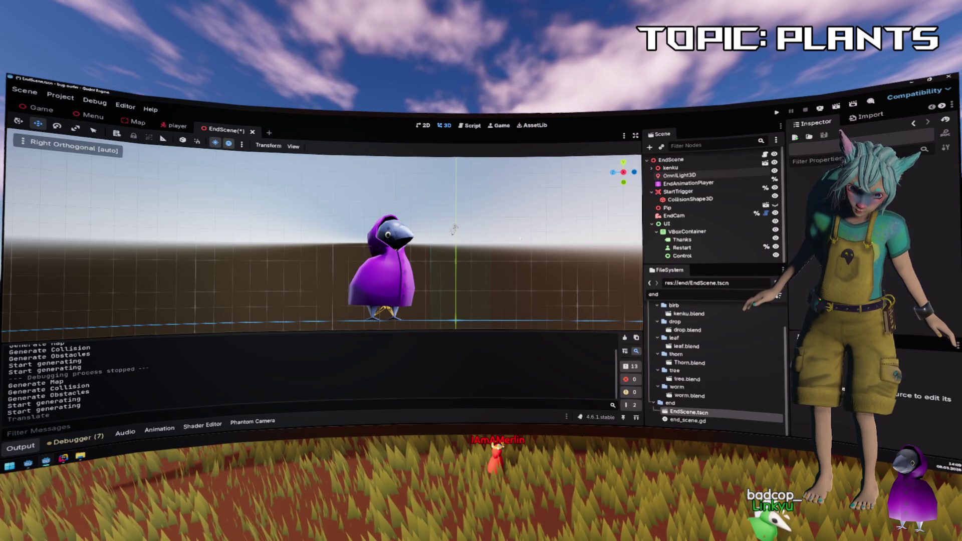
pyautogui.click(455, 228)
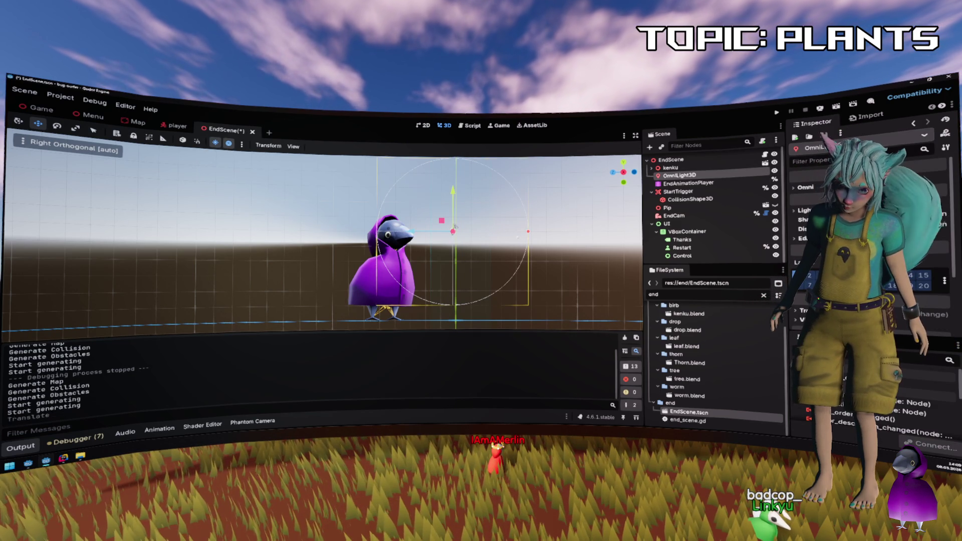
pyautogui.moveTo(528, 231); pyautogui.dragTo(581, 230)
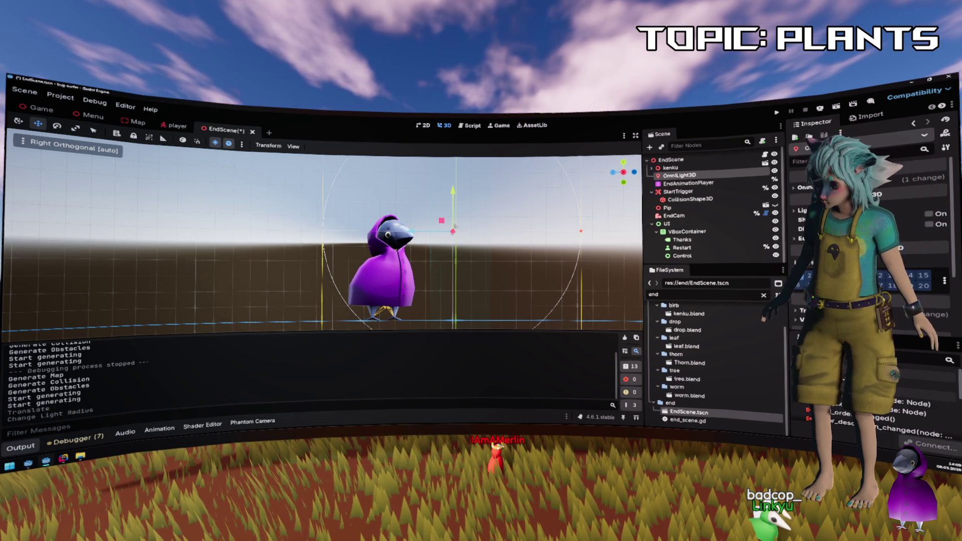
pyautogui.click(899, 193)
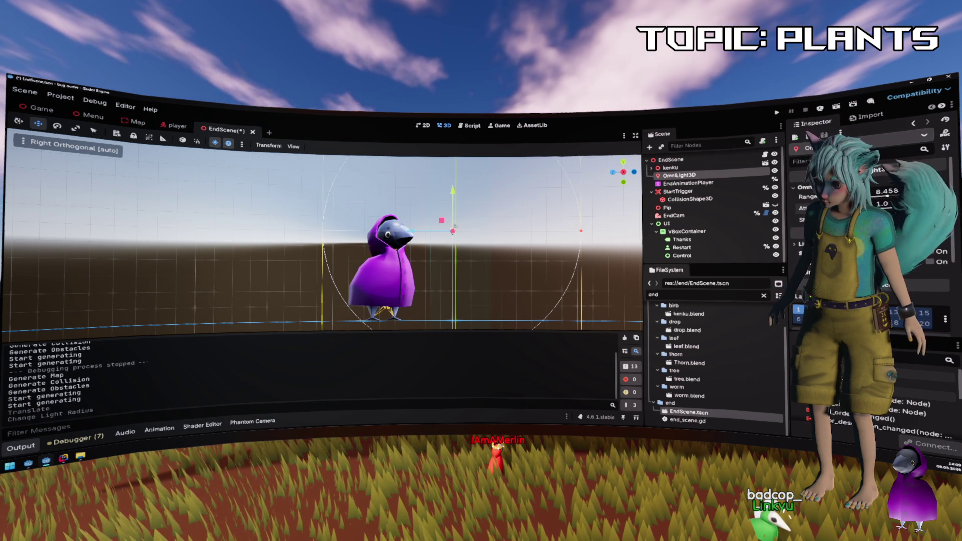
# Set the light's attenuation to 4.0 and save the EndScene.
pyautogui.moveTo(917, 205); pyautogui.dragTo(912, 212)
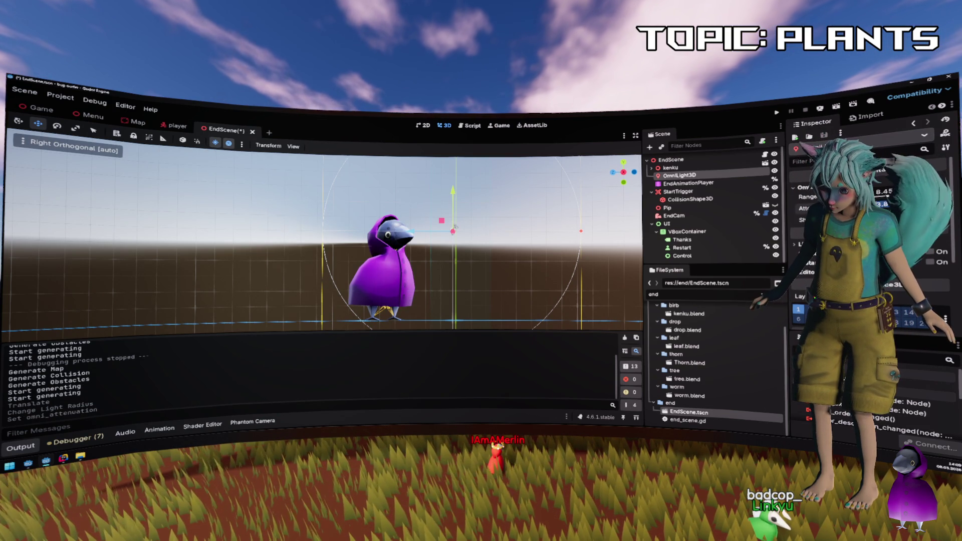
pyautogui.write('4')
pyautogui.press('Return')
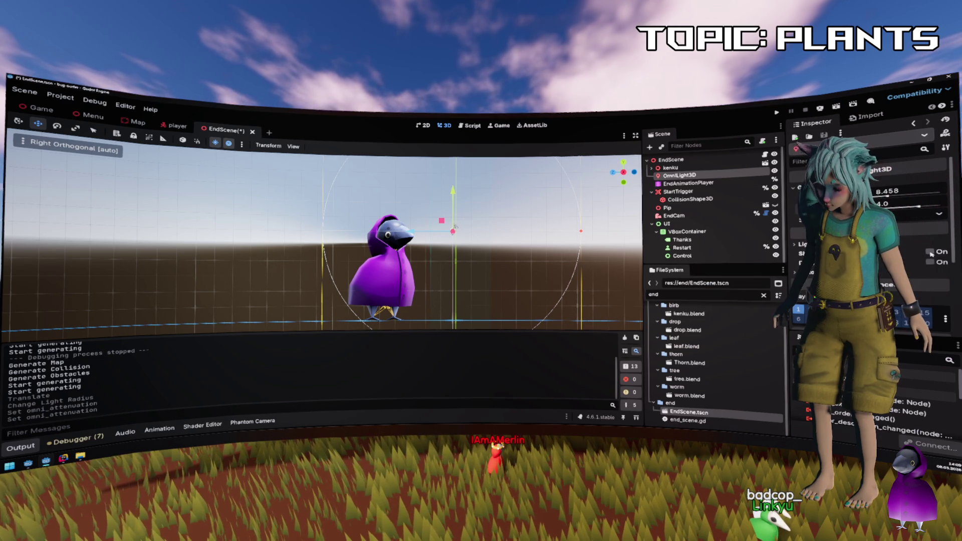
pyautogui.hotkey('ctrl', 's')
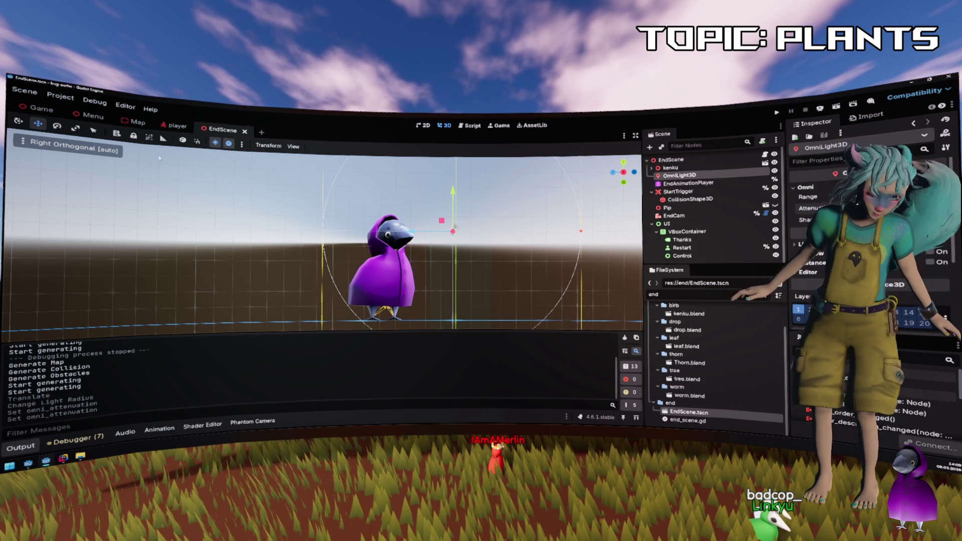
pyautogui.click(133, 121)
pyautogui.click(40, 108)
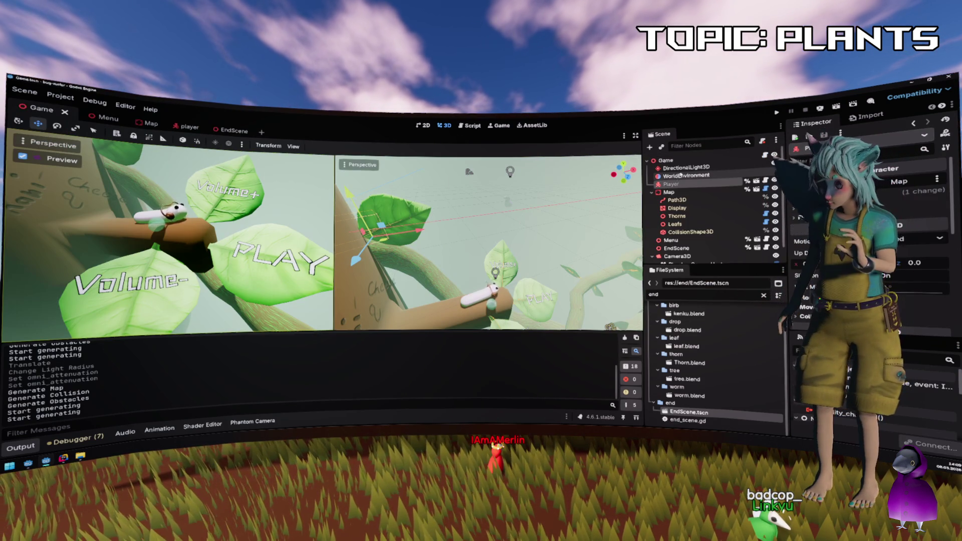
pyautogui.click(684, 167)
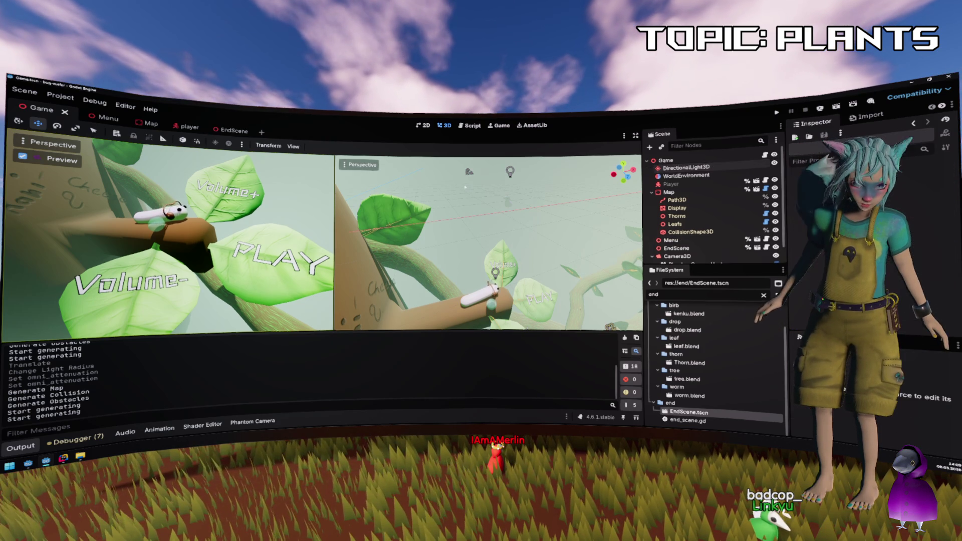
pyautogui.click(177, 126)
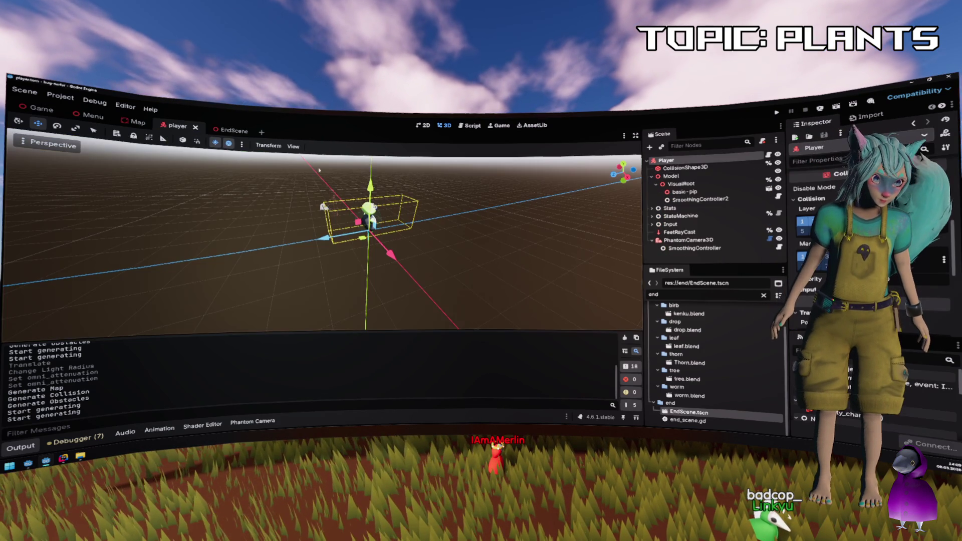
pyautogui.press('F5')
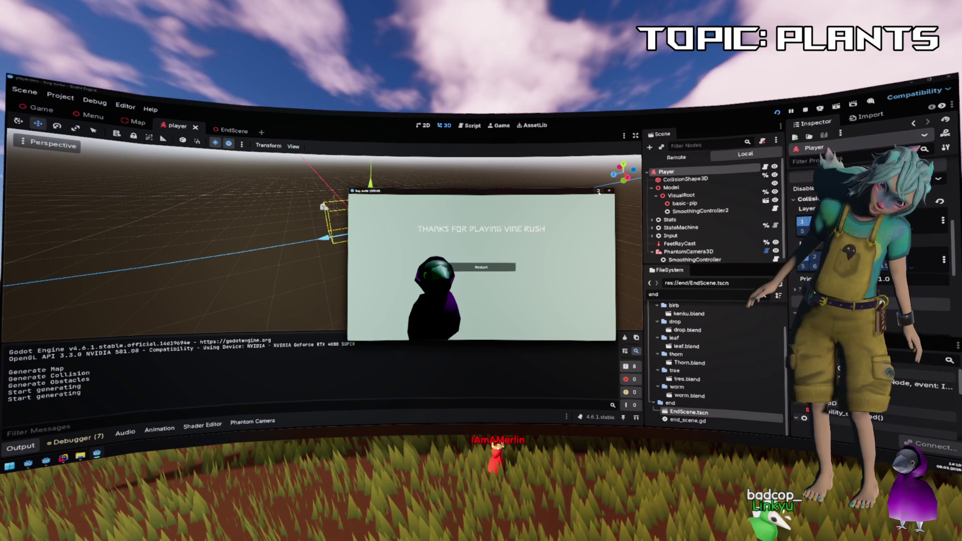
pyautogui.click(609, 191)
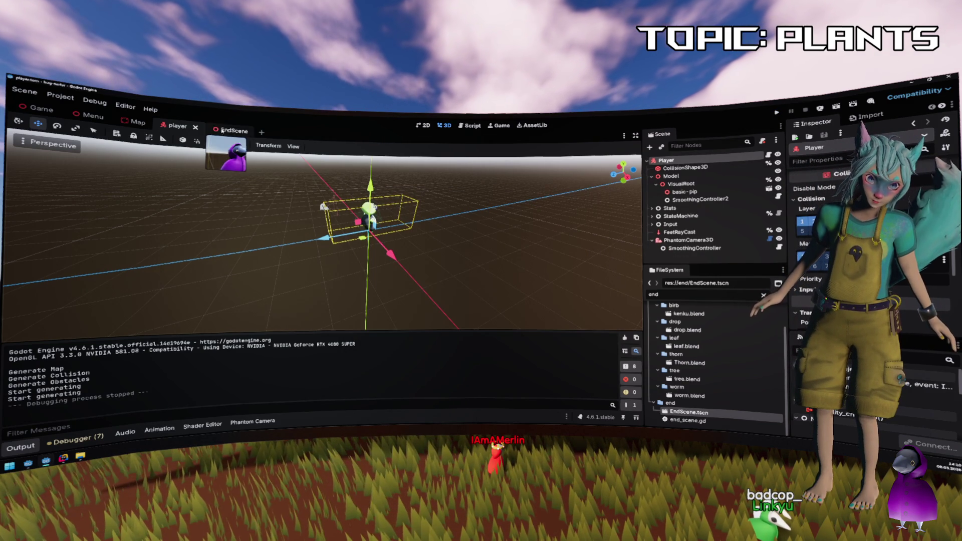
pyautogui.click(233, 130)
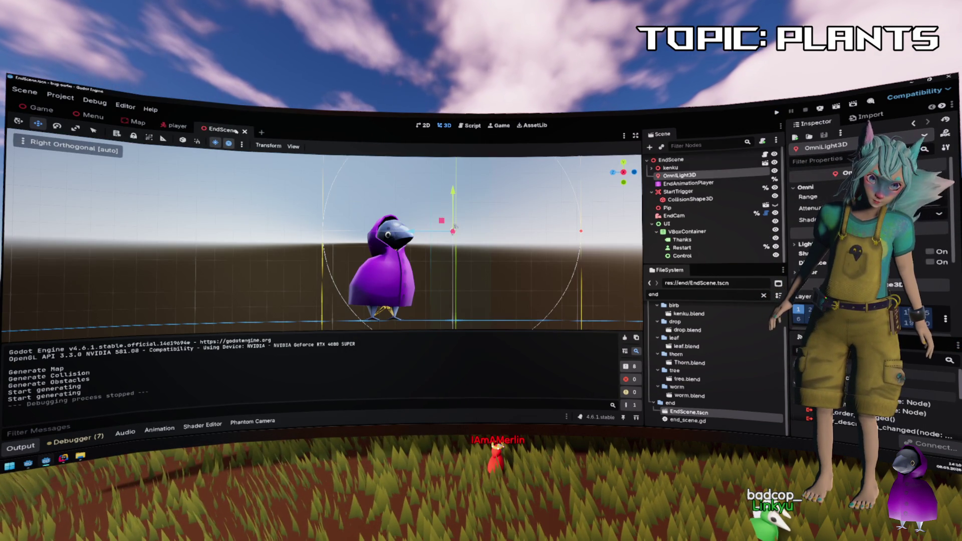
# Toggle the preview sun and environment off, and undo an accidental light paste.
pyautogui.click(216, 144)
pyautogui.click(228, 144)
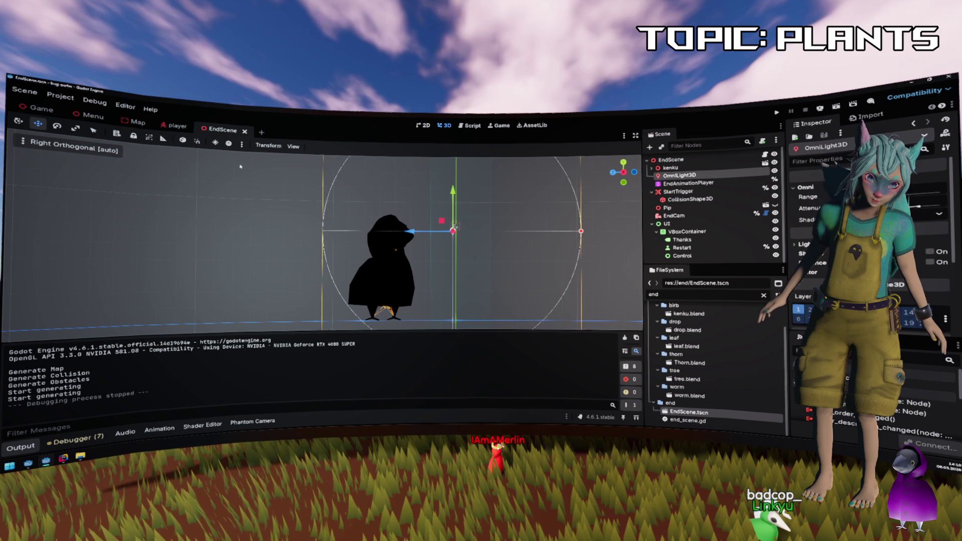
pyautogui.click(229, 144)
pyautogui.click(218, 144)
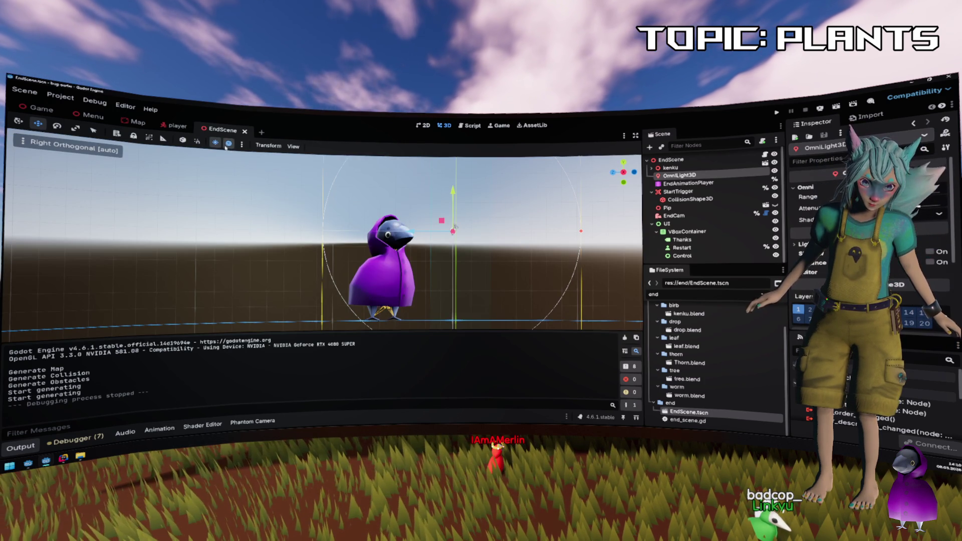
pyautogui.click(229, 144)
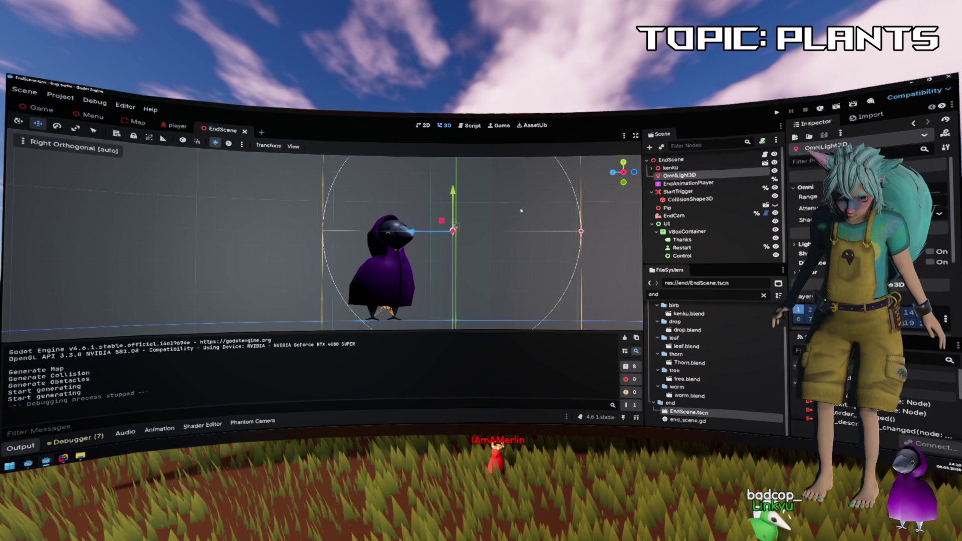
pyautogui.hotkey('ctrl', 'v')
pyautogui.scroll(-2, 449, 209)
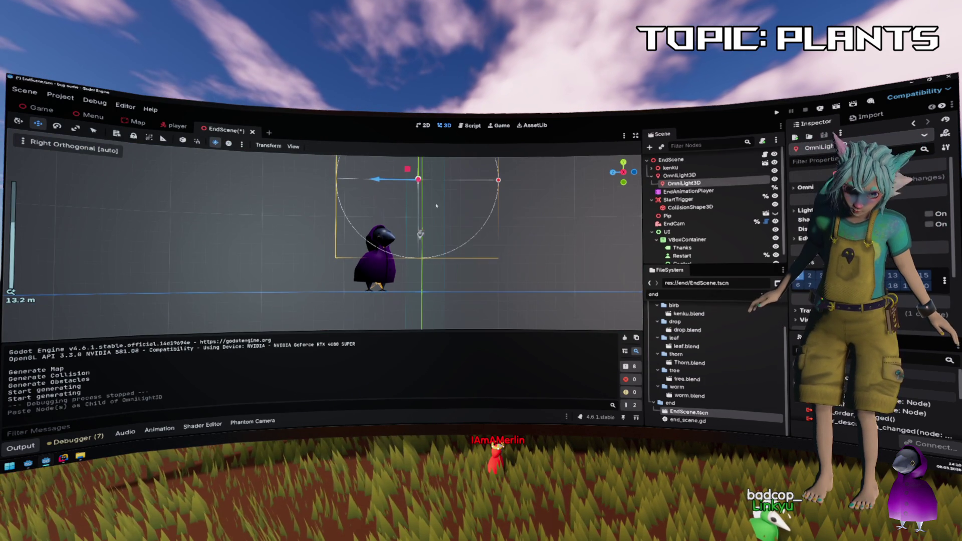
pyautogui.hotkey('ctrl', 'z')
# Duplicate OmniLight3D as OmniLight3D2, move it beside the kenku, and adjust its attenuation.
pyautogui.hotkey('ctrl', 'd')
pyautogui.moveTo(409, 226)
pyautogui.mouseDown()
pyautogui.moveTo(311, 262)
pyautogui.moveTo(332, 278)
pyautogui.mouseUp()
pyautogui.scroll(-3, 389, 268)
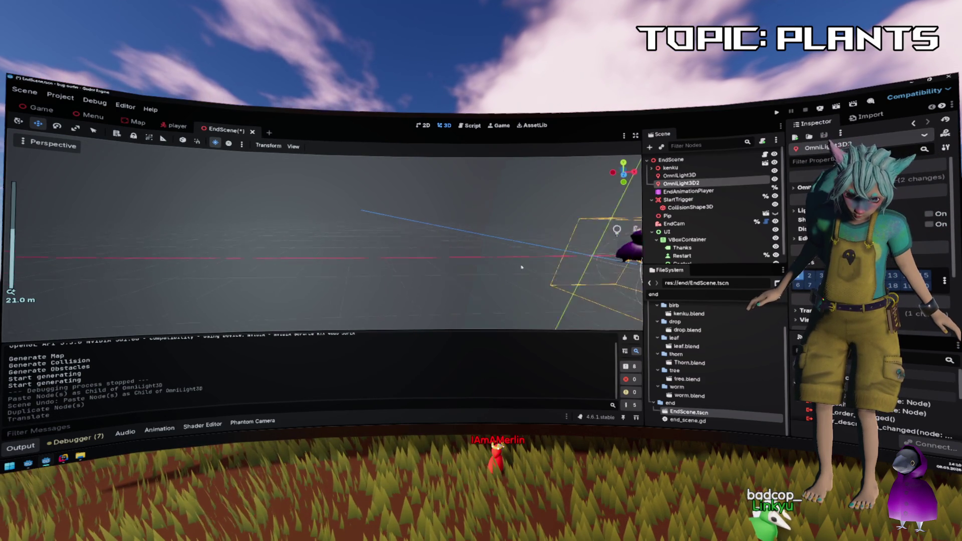
pyautogui.press('f')
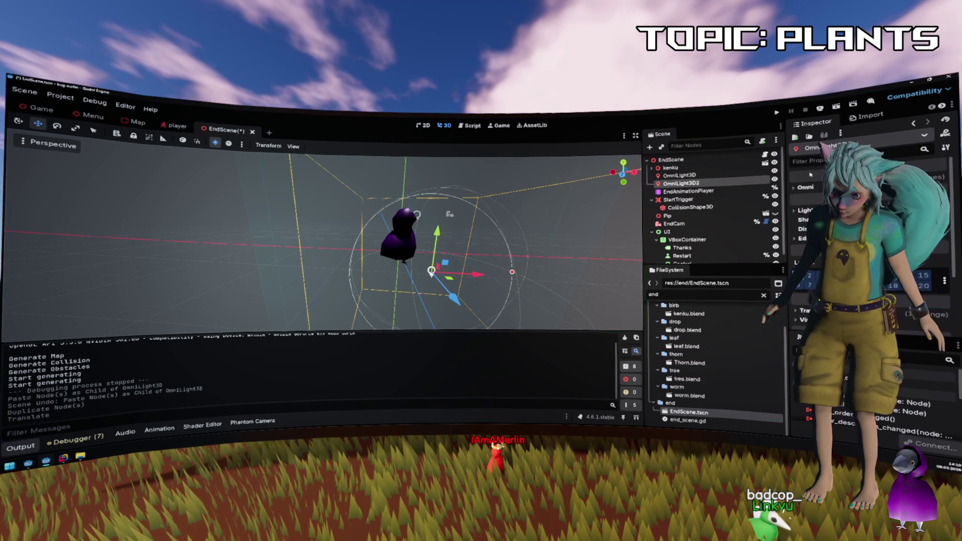
pyautogui.click(911, 187)
pyautogui.moveTo(915, 207)
pyautogui.mouseDown()
pyautogui.moveTo(896, 207)
pyautogui.moveTo(916, 192)
pyautogui.moveTo(885, 196)
pyautogui.mouseUp()
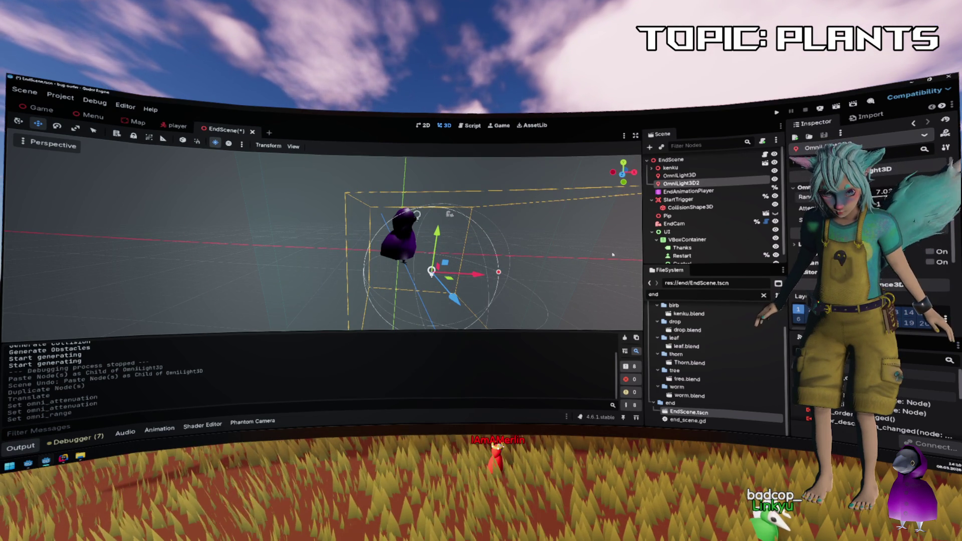
pyautogui.moveTo(436, 235); pyautogui.dragTo(444, 193)
# Reposition OmniLight3D2, change its energy, set attenuation 1.0, tint it pink and save.
pyautogui.moveTo(480, 236); pyautogui.dragTo(430, 243)
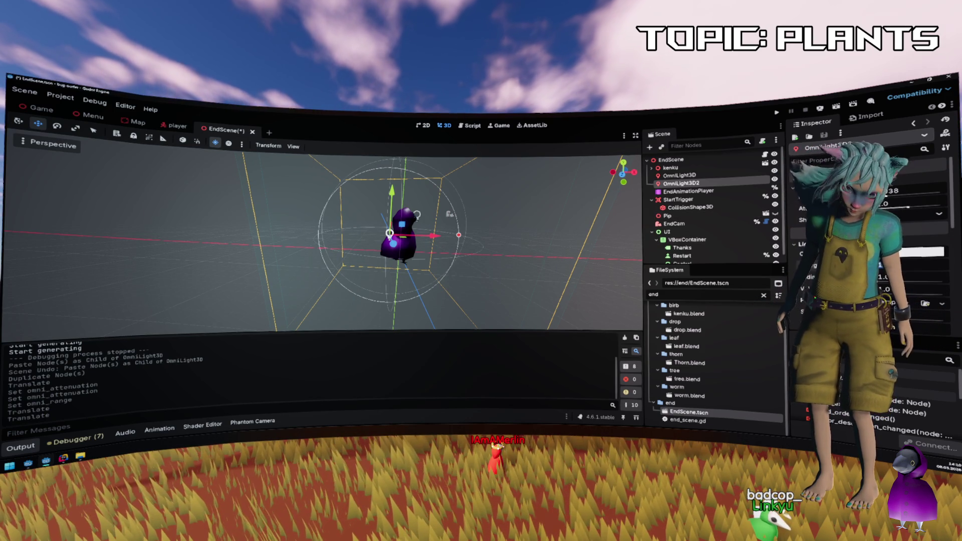
pyautogui.moveTo(897, 266); pyautogui.dragTo(911, 266)
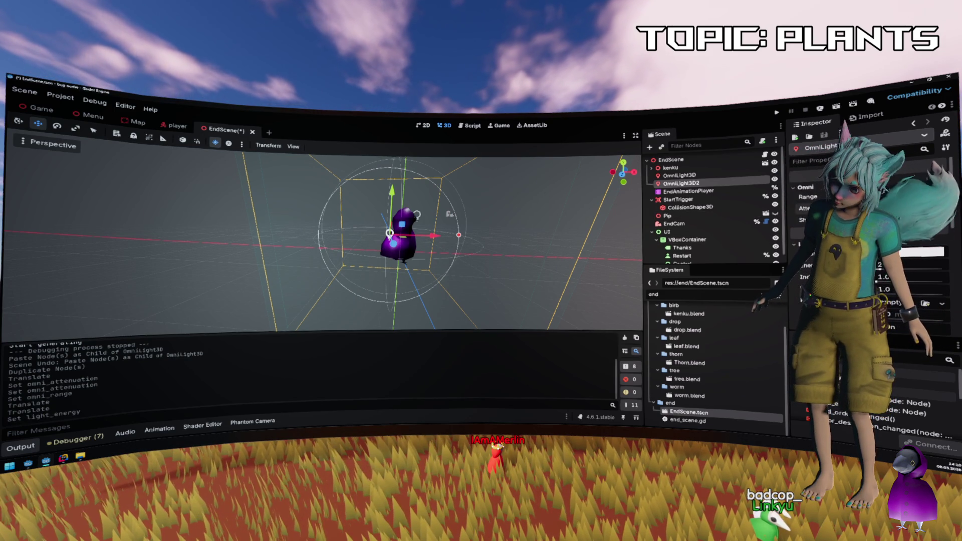
pyautogui.moveTo(899, 203); pyautogui.dragTo(907, 202)
pyautogui.moveTo(429, 235); pyautogui.dragTo(441, 235)
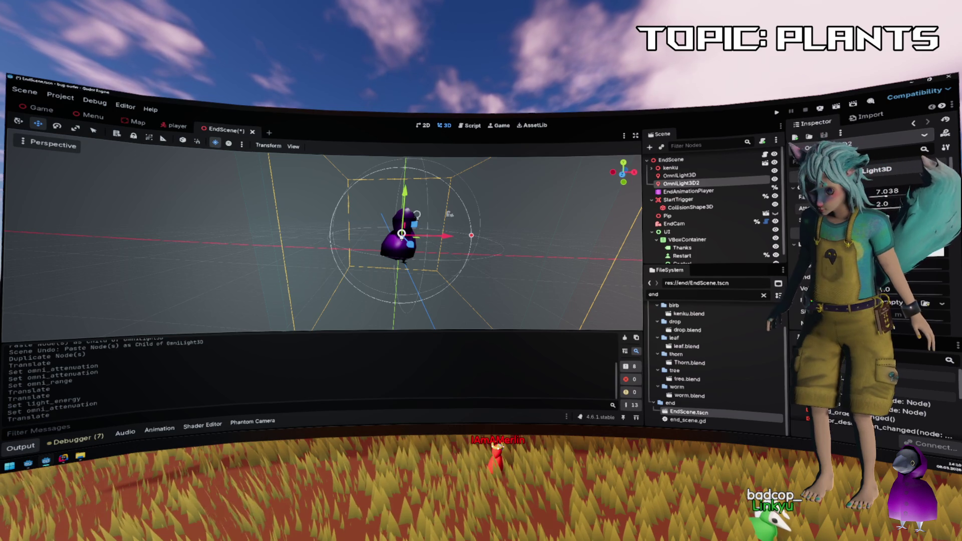
pyautogui.scroll(-3, 897, 326)
pyautogui.moveTo(935, 248); pyautogui.dragTo(938, 234)
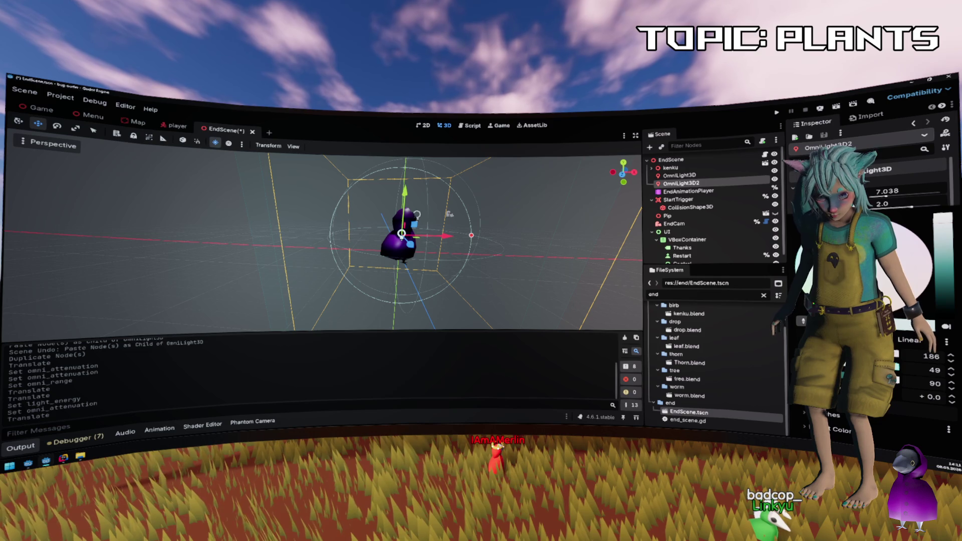
pyautogui.press('Escape')
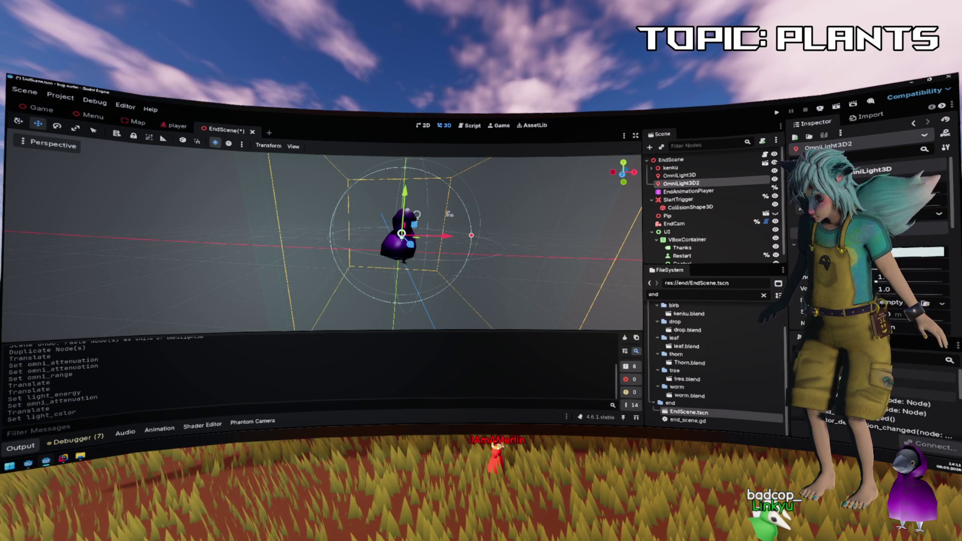
pyautogui.hotkey('ctrl', 's')
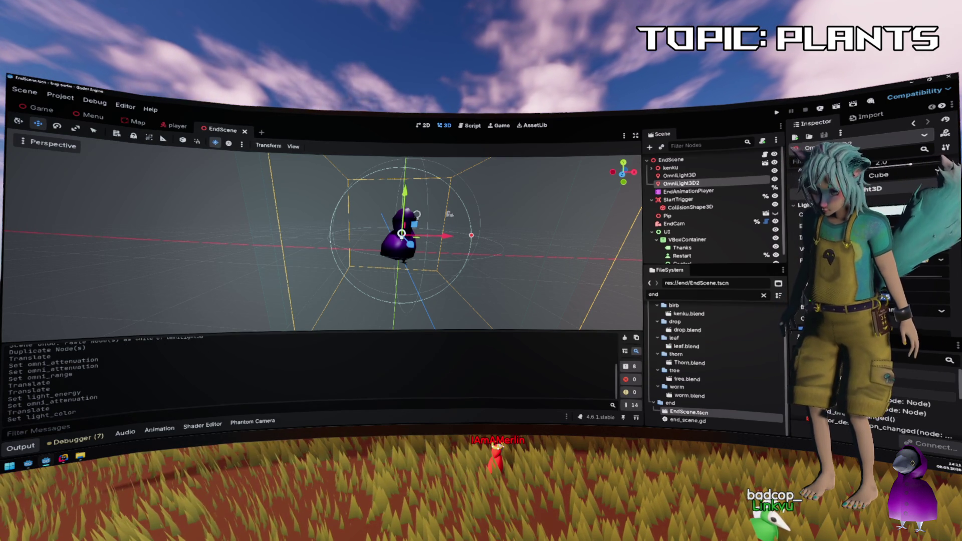
# Lower the light's specular amount, settling on 0.07.
pyautogui.moveTo(897, 295); pyautogui.dragTo(881, 295)
pyautogui.moveTo(480, 241); pyautogui.dragTo(515, 241)
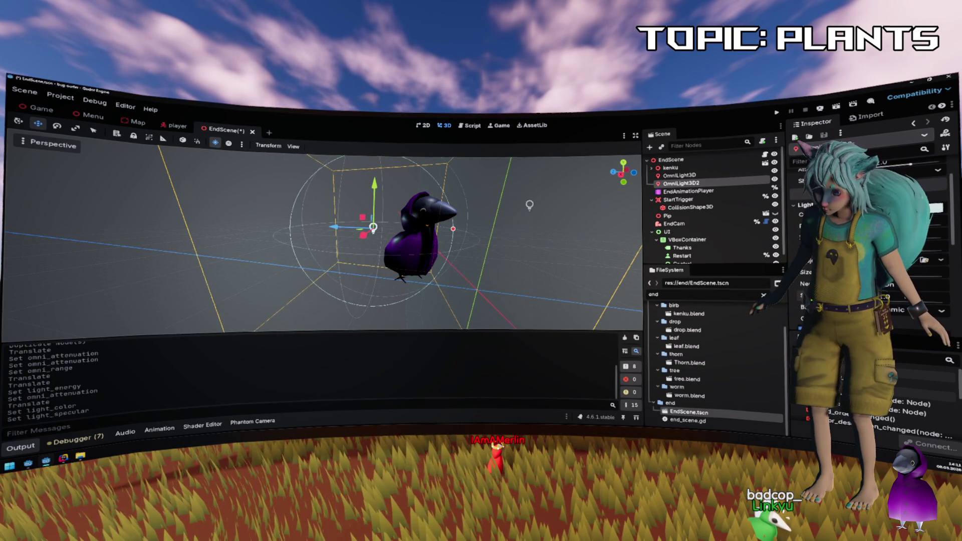
pyautogui.write('0.1')
pyautogui.press('Return')
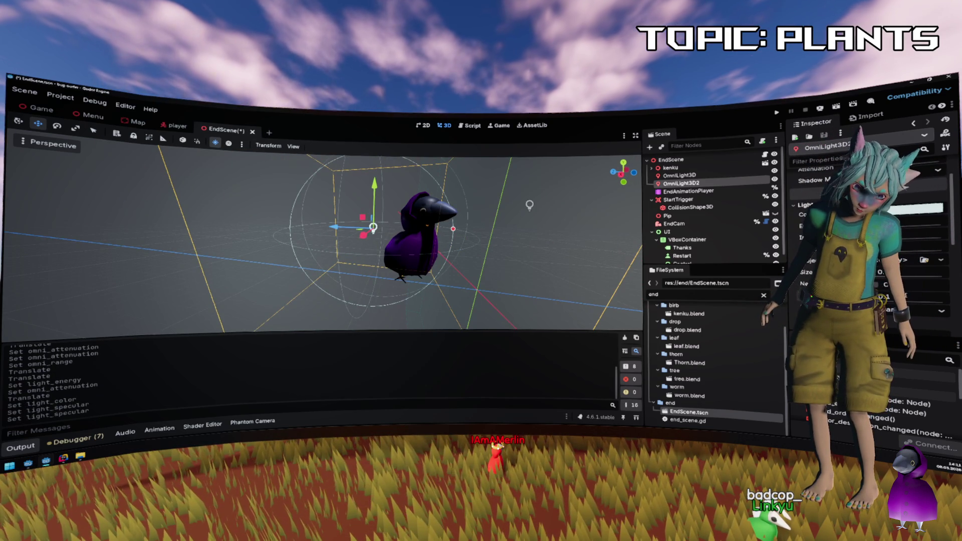
pyautogui.write('0')
pyautogui.press('Return')
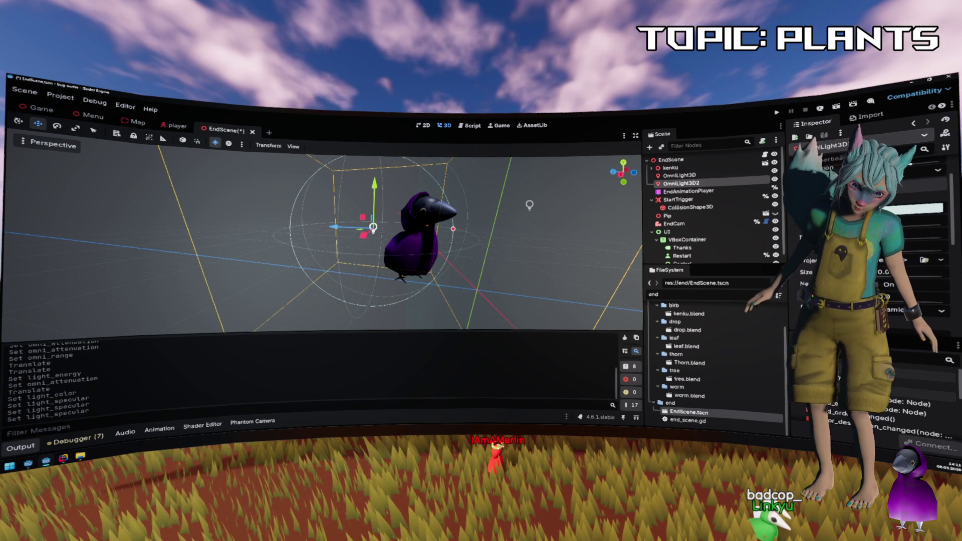
pyautogui.write('0.07')
pyautogui.press('Return')
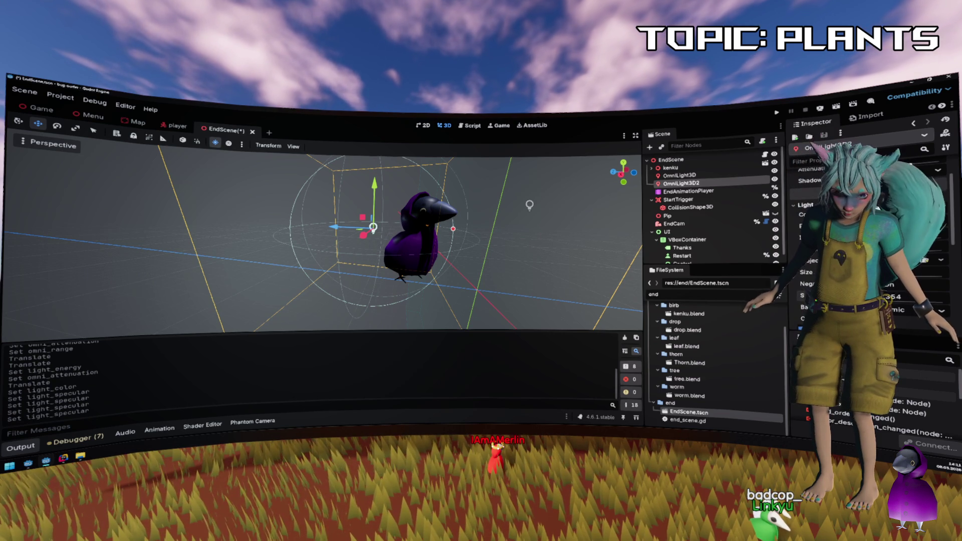
# Nudge the light along X, save, and test-run the game before stopping it.
pyautogui.moveTo(364, 236)
pyautogui.mouseDown()
pyautogui.moveTo(346, 243)
pyautogui.moveTo(353, 250)
pyautogui.mouseUp()
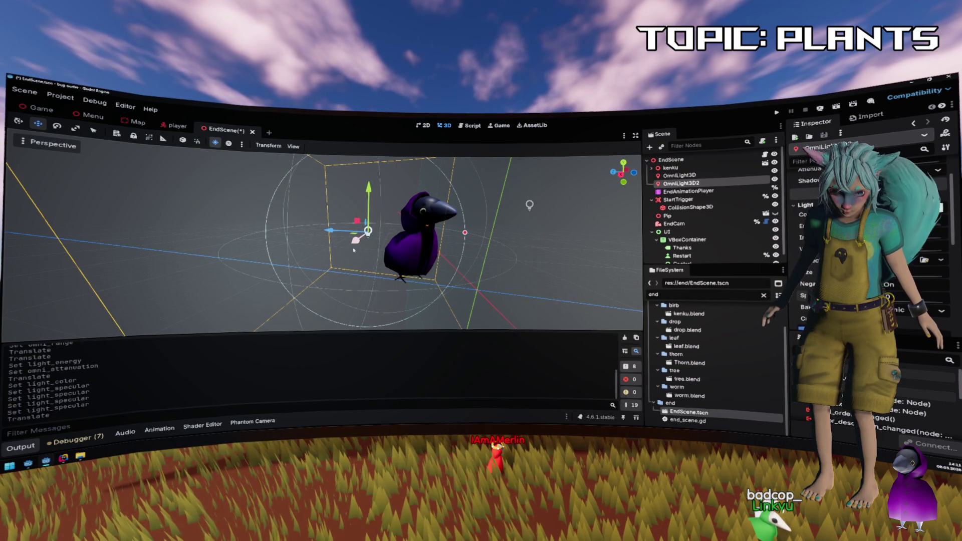
pyautogui.hotkey('ctrl', 's')
pyautogui.press('F5')
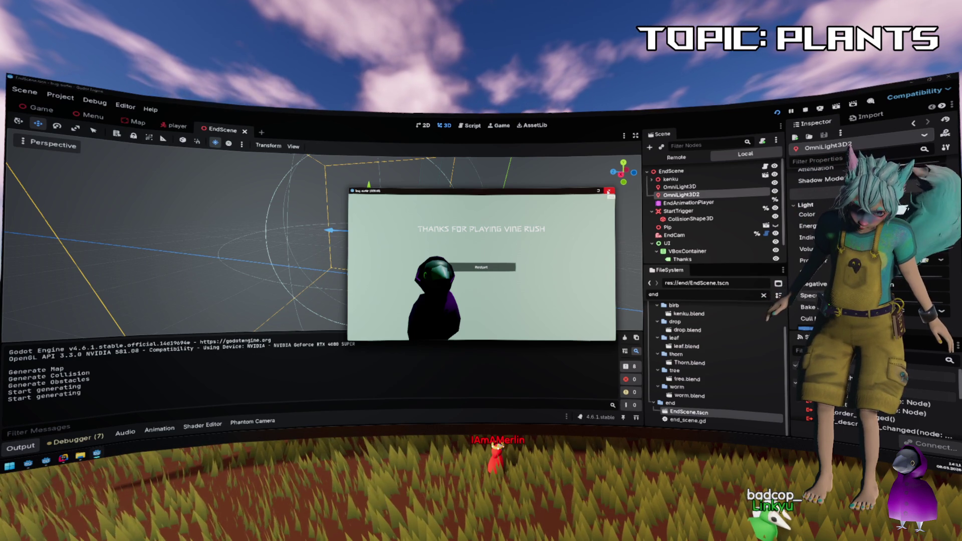
pyautogui.click(608, 192)
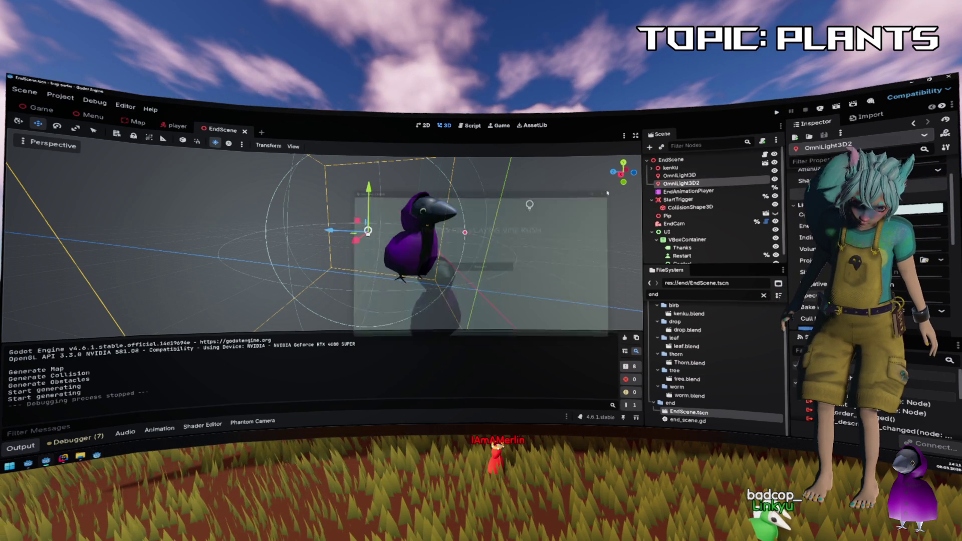
# Save and test-run the EndScene, then nudge OmniLight3D2 slightly and run the game again.
pyautogui.moveTo(468, 229)
pyautogui.mouseDown()
pyautogui.moveTo(366, 228)
pyautogui.moveTo(383, 216)
pyautogui.mouseUp()
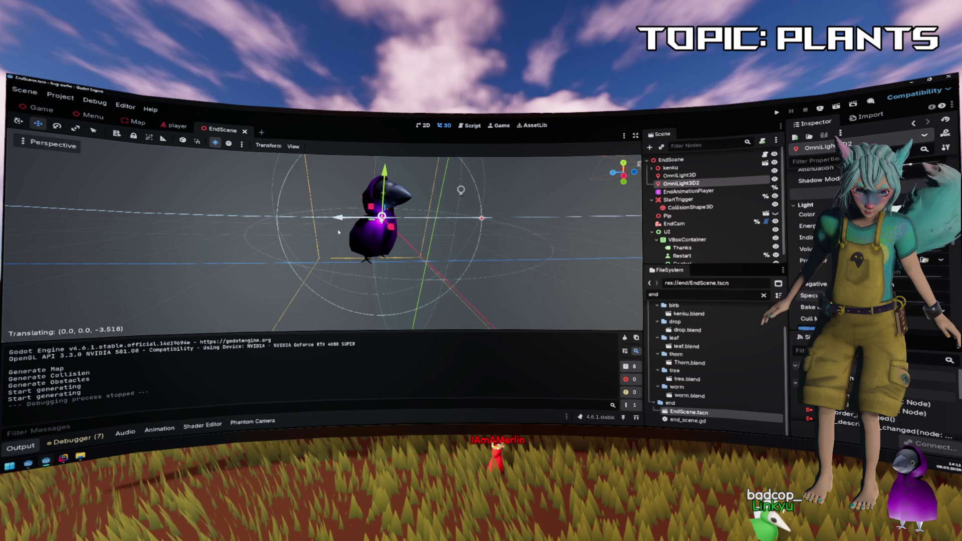
pyautogui.hotkey('ctrl', 's')
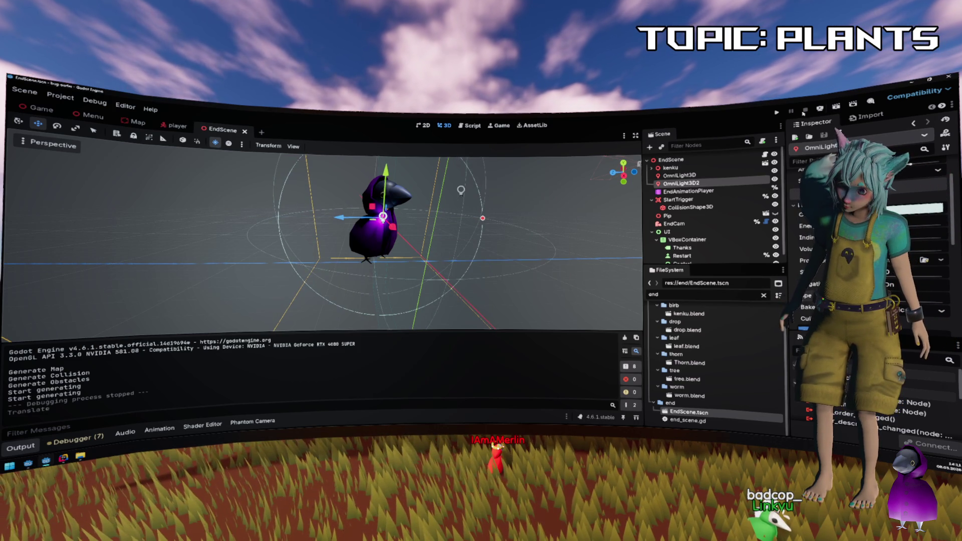
pyautogui.press('F5')
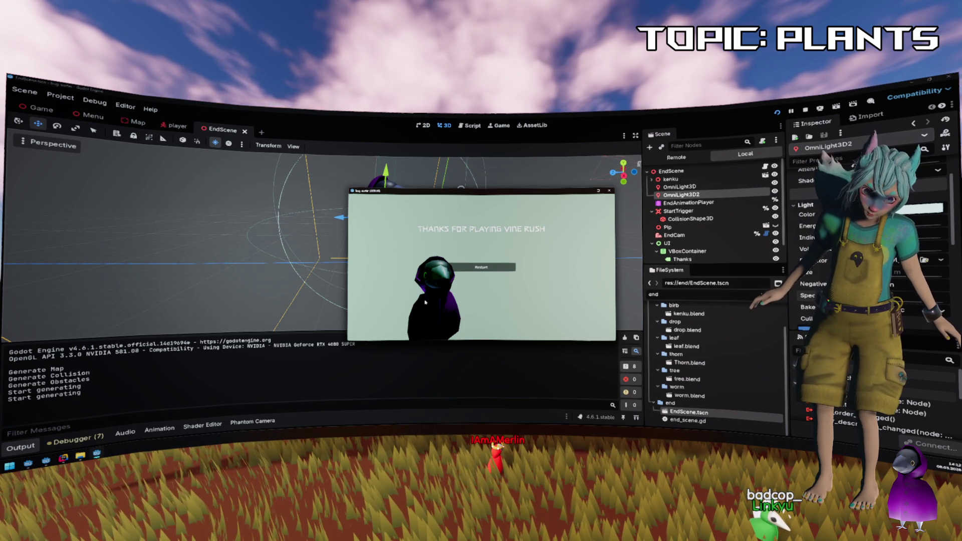
pyautogui.click(608, 190)
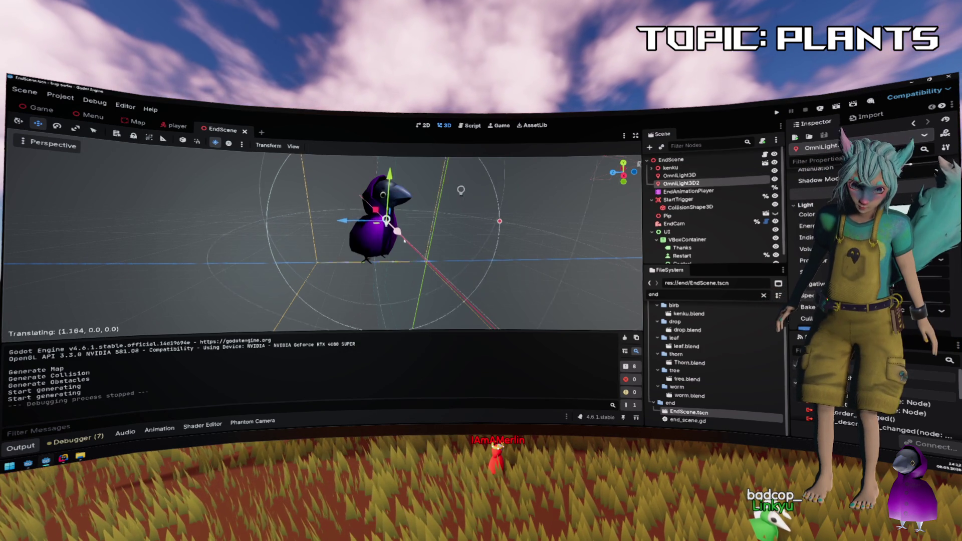
pyautogui.moveTo(393, 226); pyautogui.dragTo(401, 234)
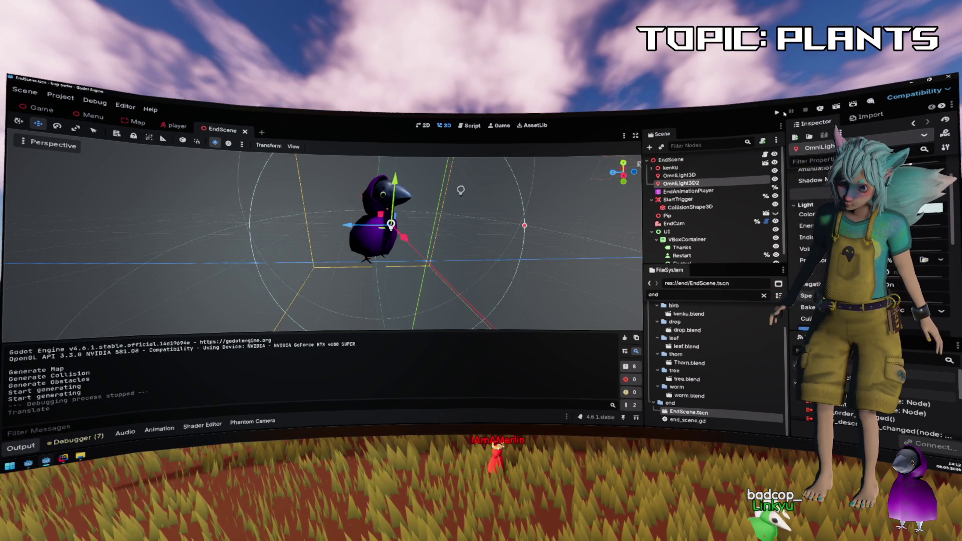
pyautogui.press('F5')
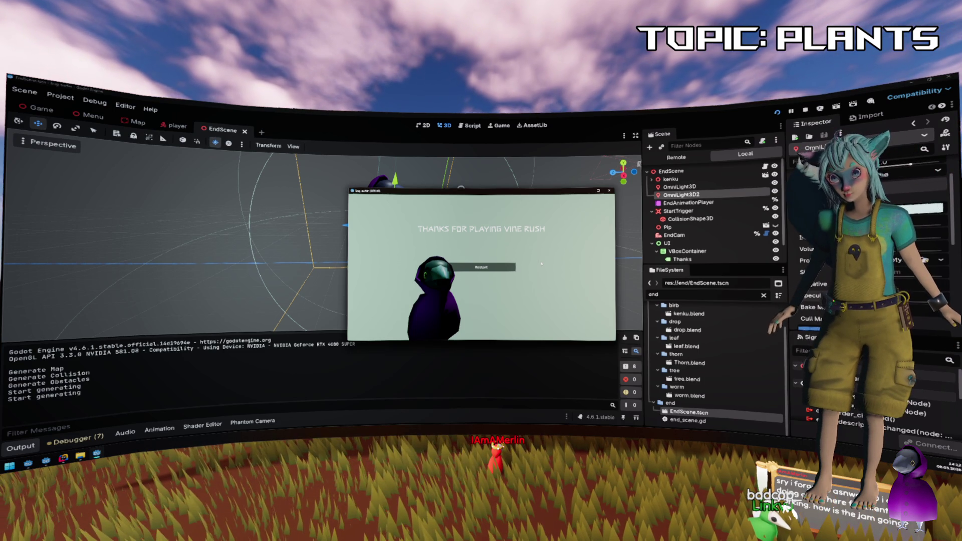
# Restart from the thank-you screen to the leaf main menu, stop with F8, and clear the selection.
pyautogui.click(506, 267)
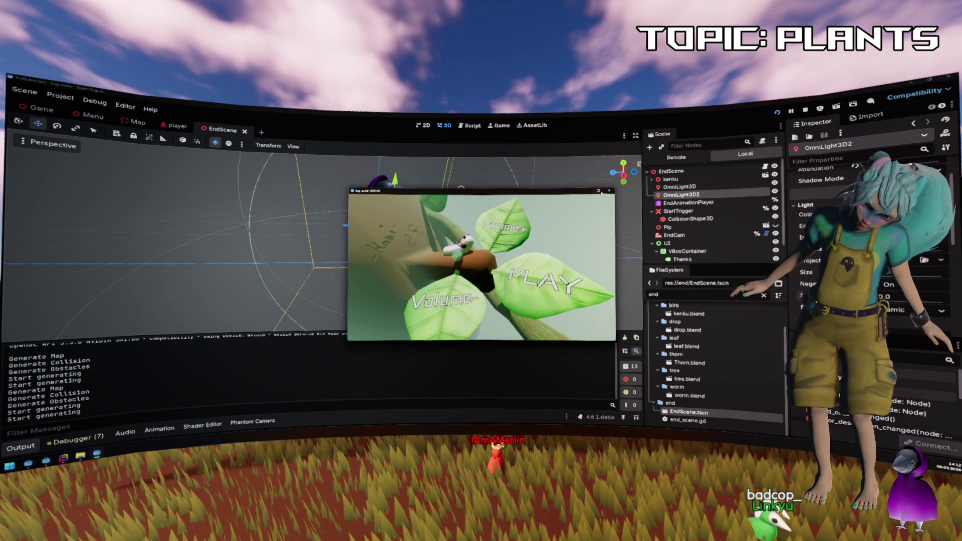
pyautogui.press('F8')
pyautogui.click(301, 173)
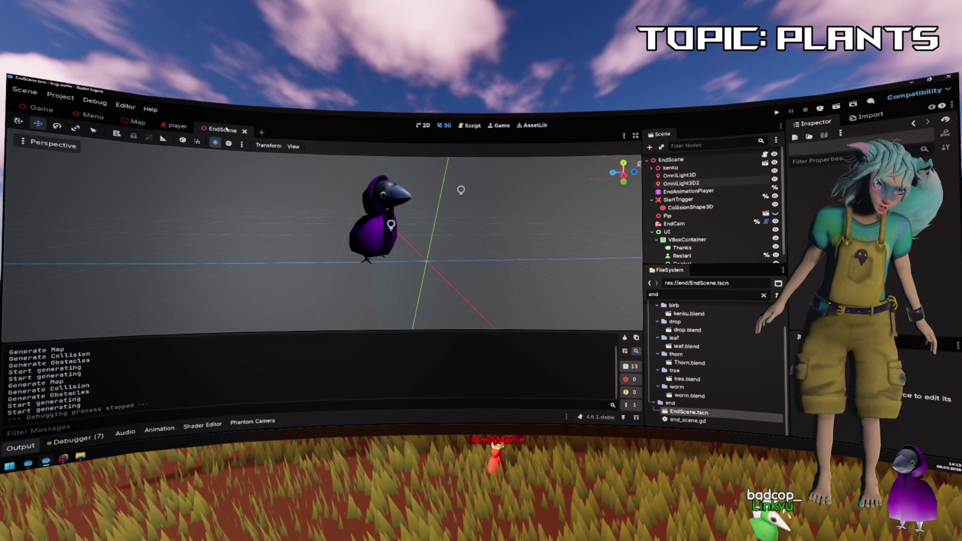
# Close the EndScene tab, glance at the Game scene and script editor, then open the Menu and Map scenes.
pyautogui.click(245, 131)
pyautogui.click(37, 109)
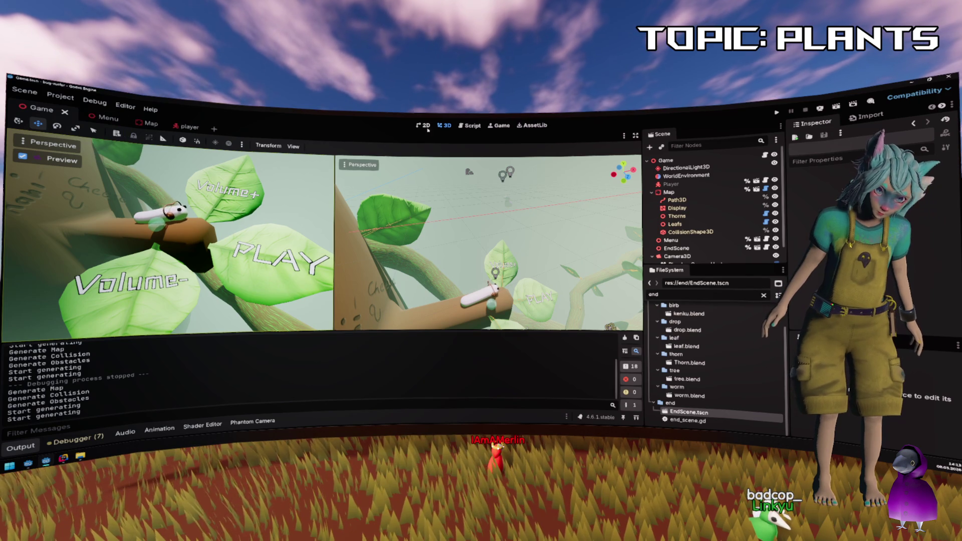
pyautogui.hotkey('ctrl', 'F3')
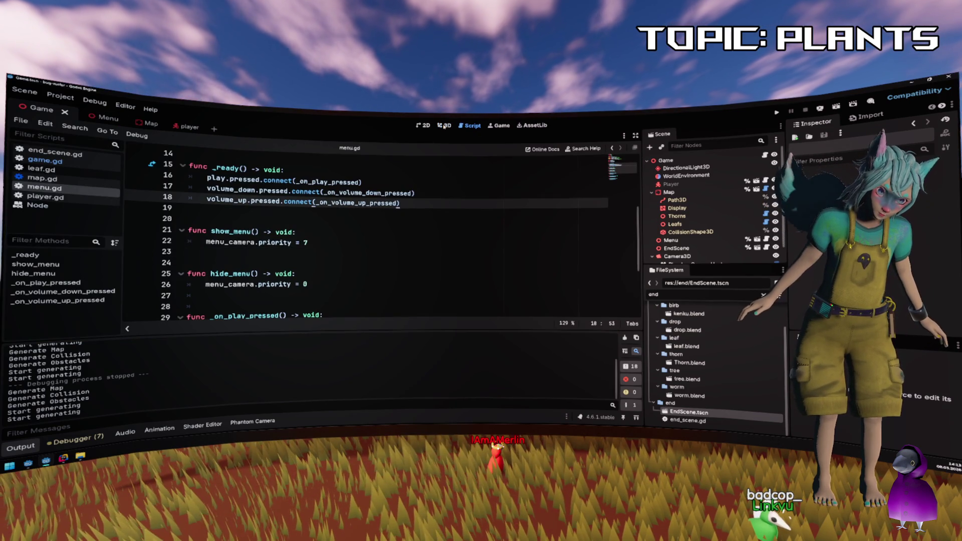
pyautogui.click(444, 126)
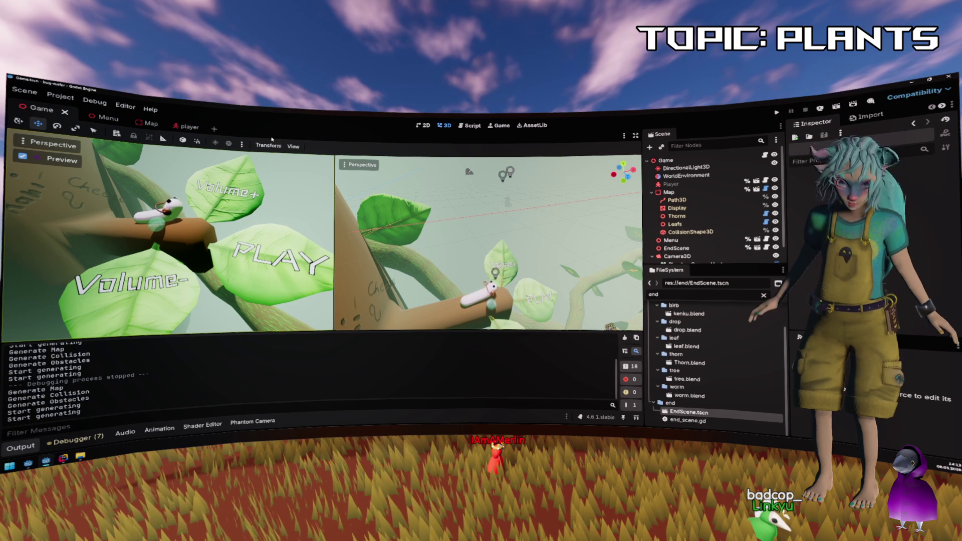
pyautogui.click(95, 117)
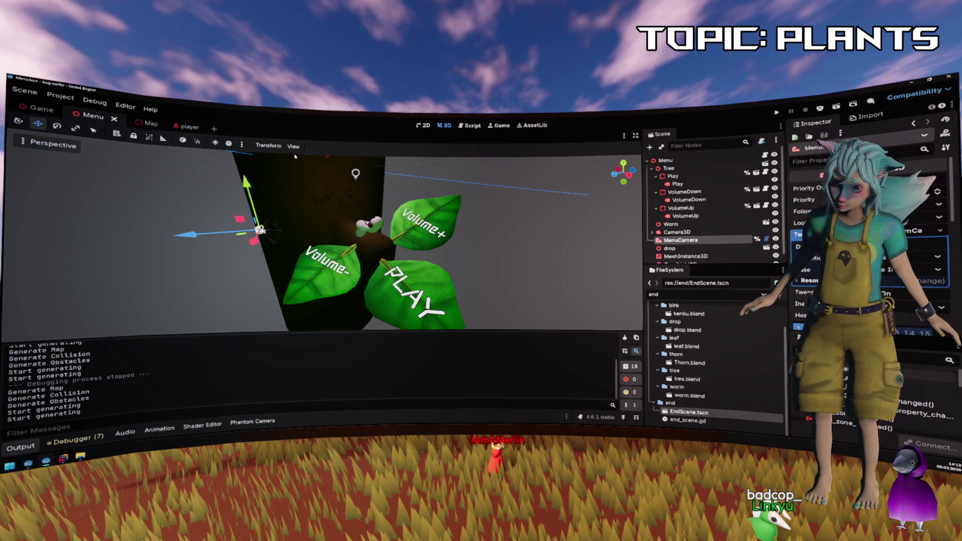
pyautogui.click(140, 124)
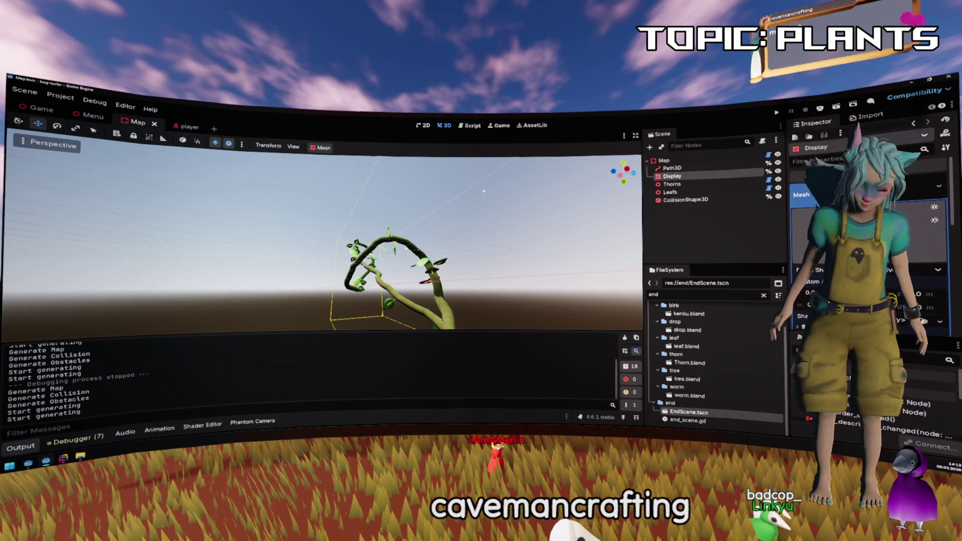
# Raise the right point of the Leafs Distribution curve, test-run the game, and return to menu.gd.
pyautogui.click(686, 193)
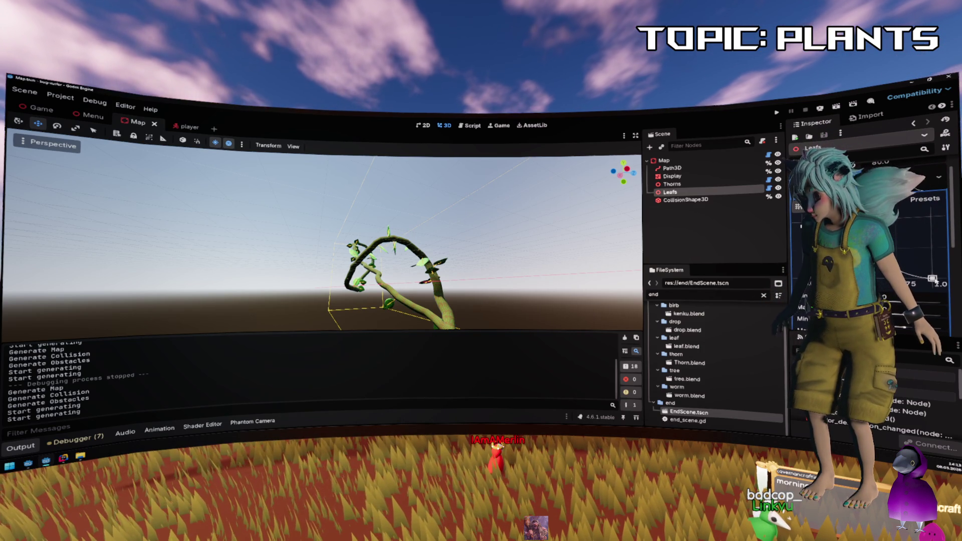
pyautogui.moveTo(933, 279)
pyautogui.mouseDown()
pyautogui.moveTo(941, 264)
pyautogui.moveTo(946, 284)
pyautogui.mouseUp()
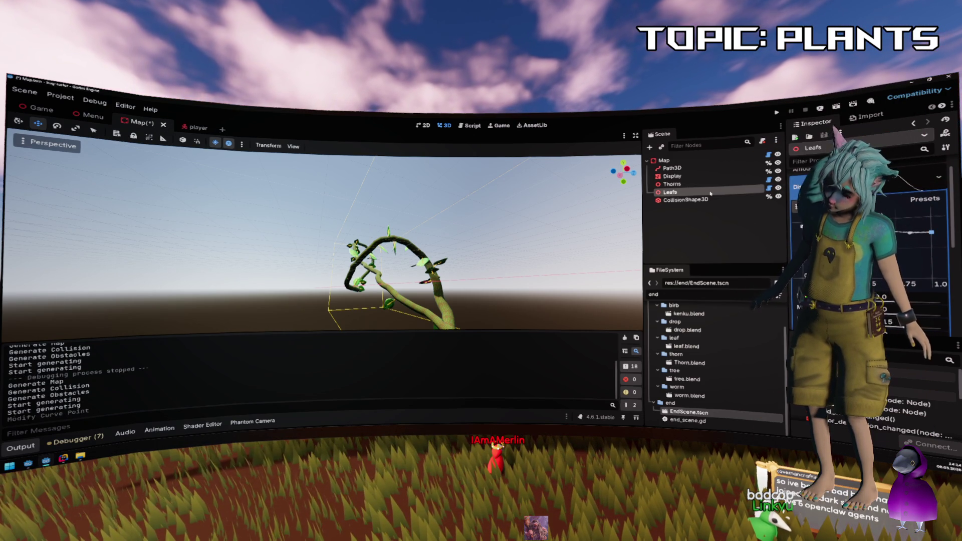
pyautogui.click(777, 114)
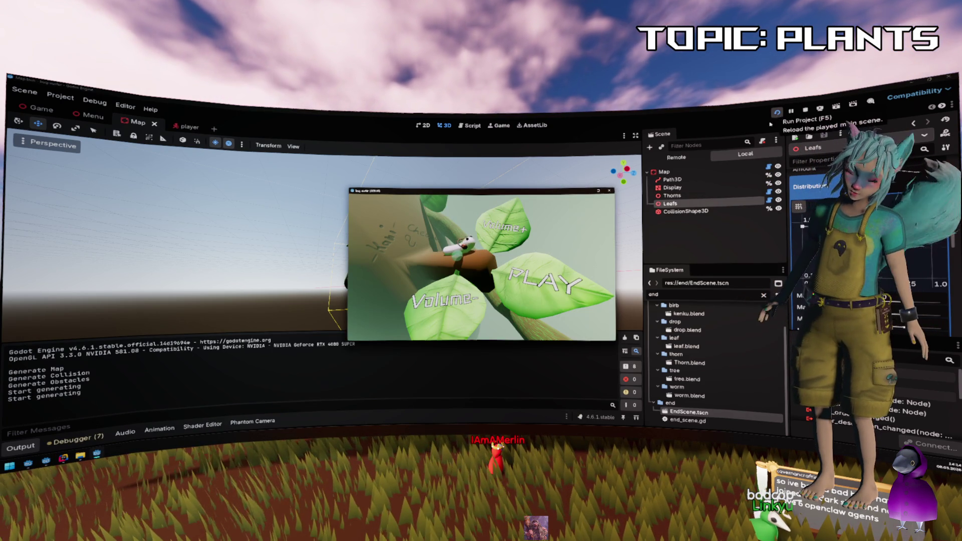
pyautogui.click(609, 190)
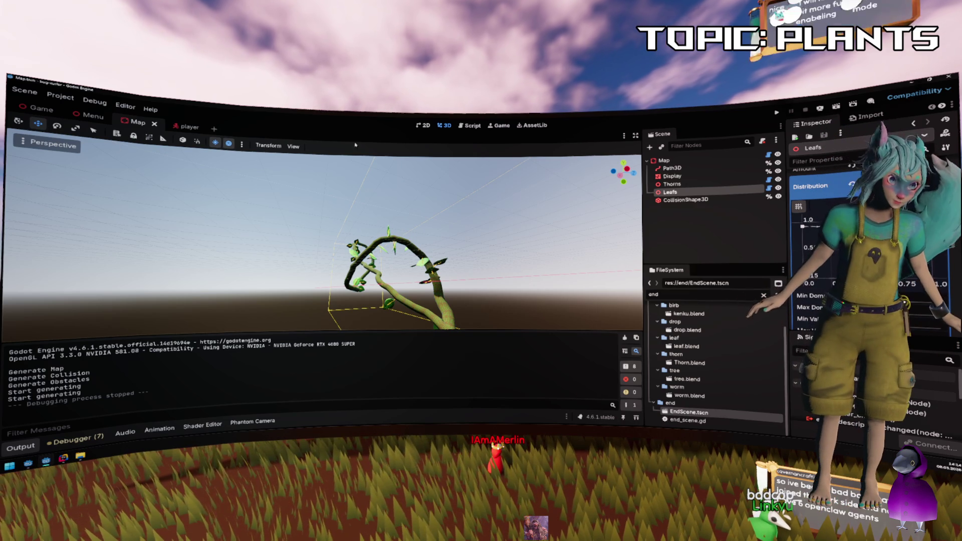
pyautogui.hotkey('ctrl', 'F3')
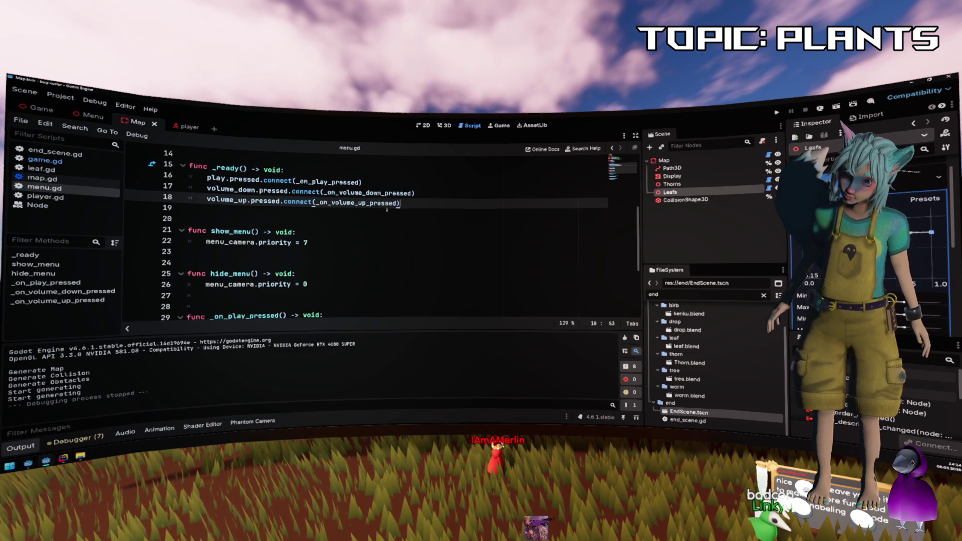
# Place the caret on line 18 of menu.gd, then switch to the Game scene.
pyautogui.click(305, 202)
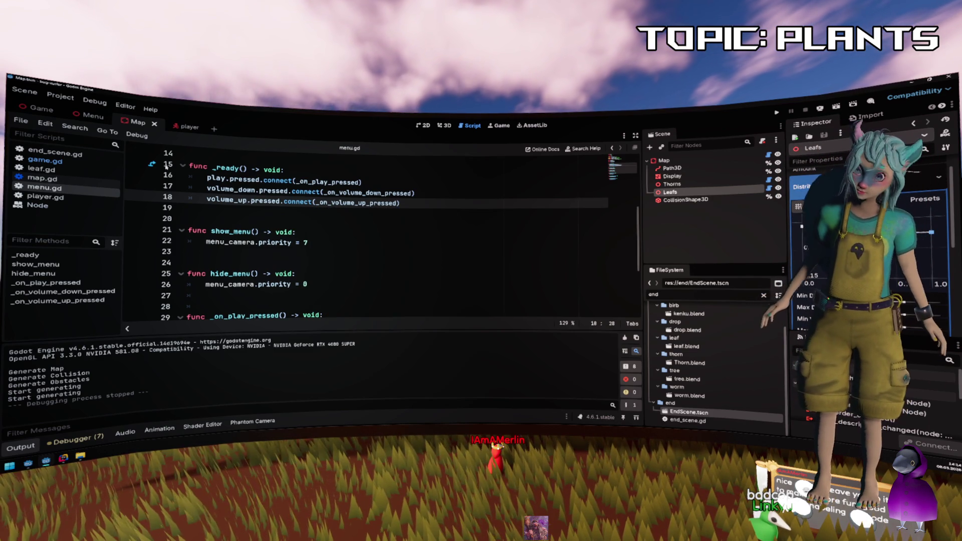
pyautogui.click(36, 109)
pyautogui.click(293, 192)
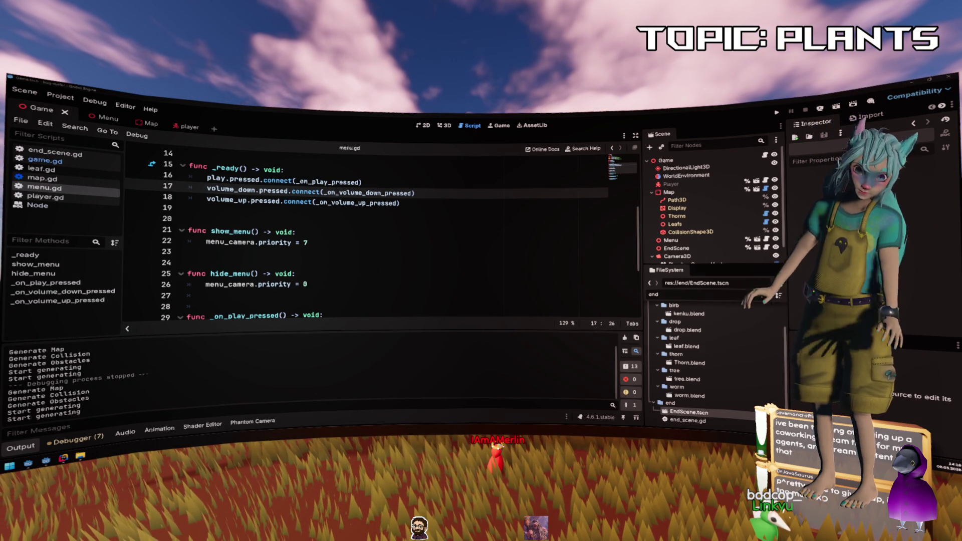
# Move around menu.gd, visiting the ends of lines 18 and 5 and empty line 14.
pyautogui.click(486, 203)
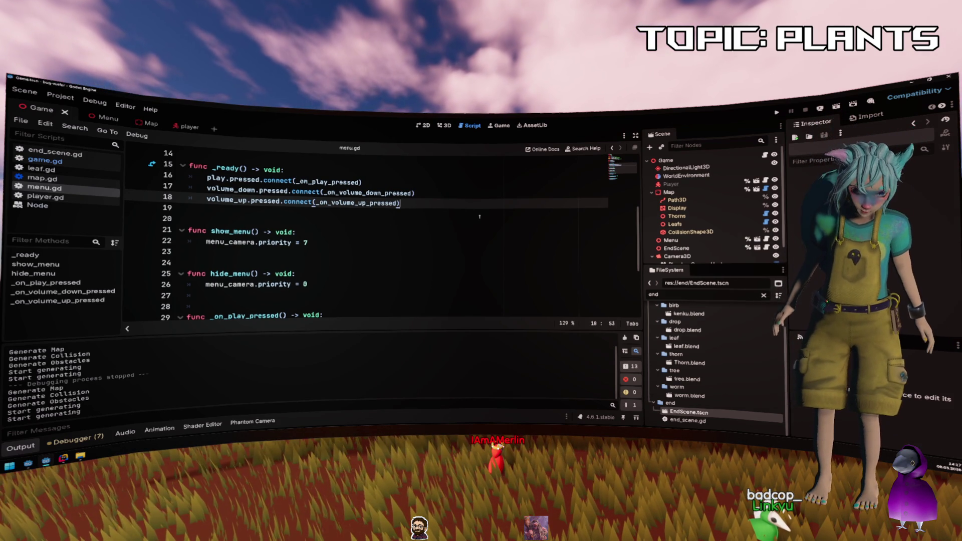
pyautogui.scroll(-2, 480, 216)
pyautogui.scroll(7, 479, 220)
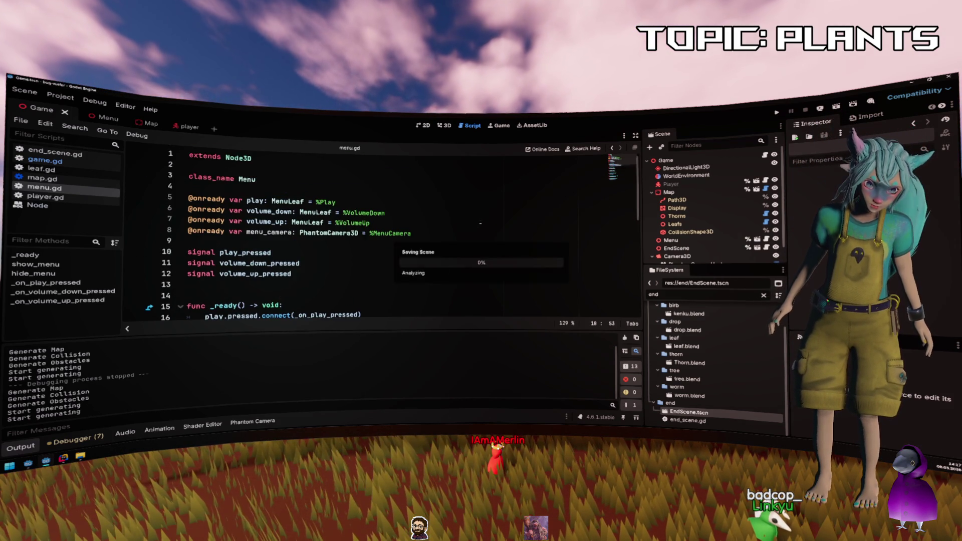
pyautogui.click(424, 204)
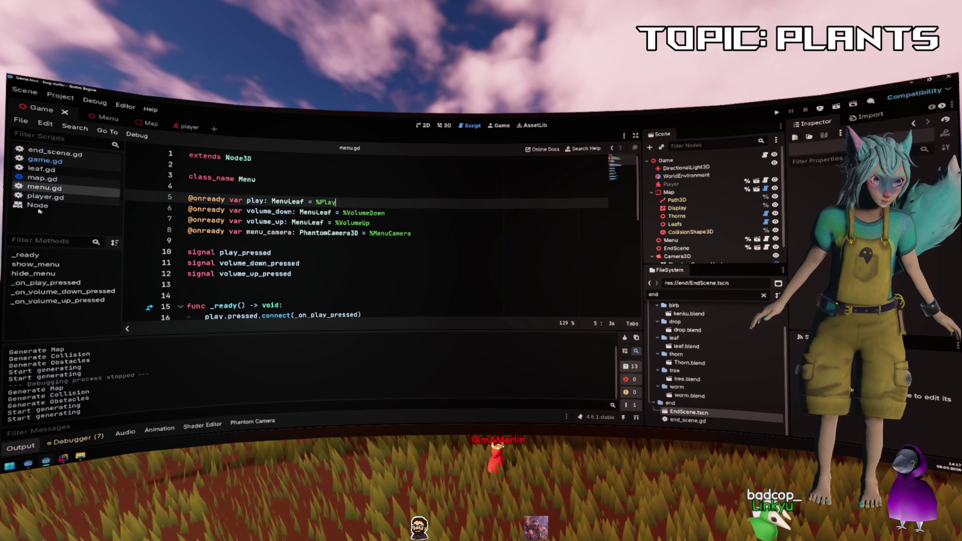
pyautogui.click(522, 296)
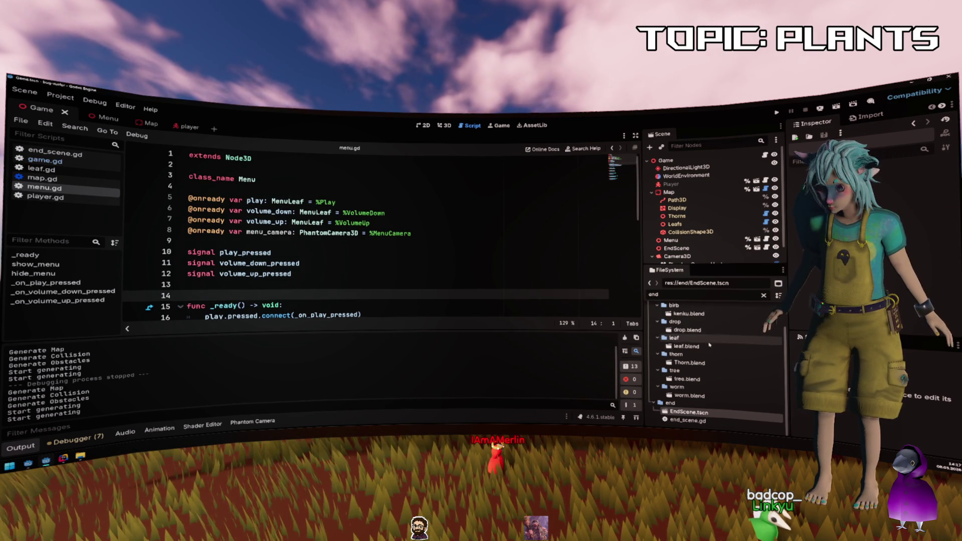
pyautogui.scroll(2, 687, 341)
# Clear the 'end' FileSystem filter, collapse assets, select the ui folder and show it in File Explorer.
pyautogui.click(763, 296)
pyautogui.click(685, 333)
pyautogui.doubleClick(685, 333)
pyautogui.click(672, 357)
pyautogui.scroll(-1, 676, 365)
pyautogui.click(667, 370)
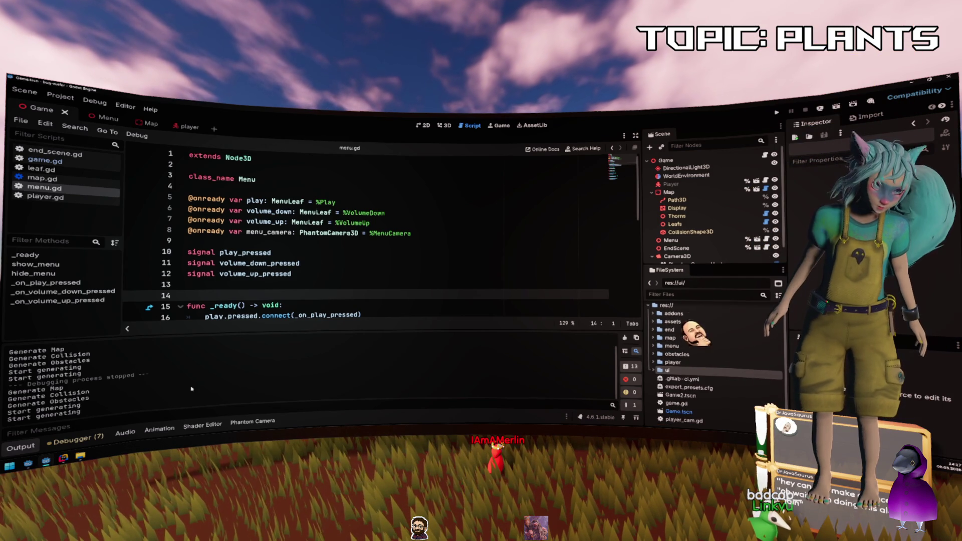
pyautogui.click(79, 456)
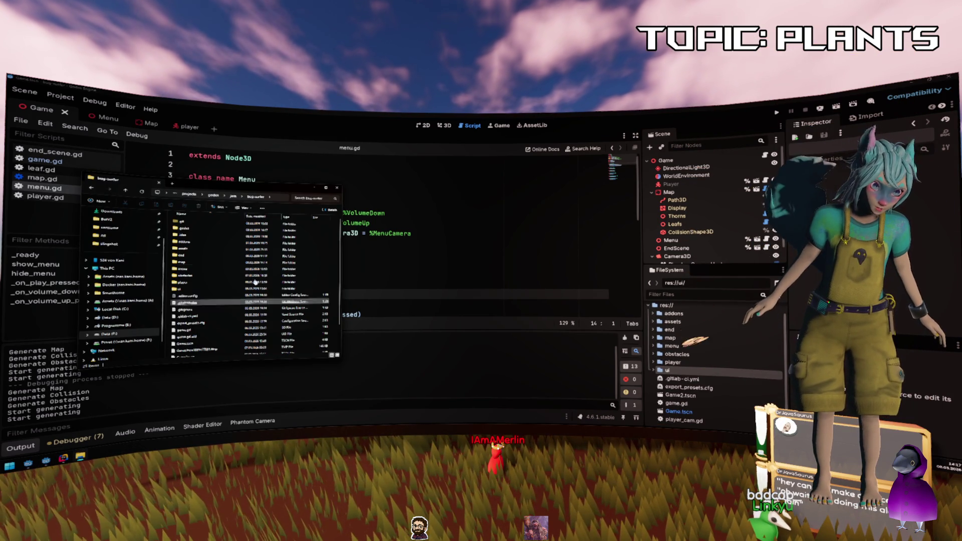
pyautogui.click(285, 223)
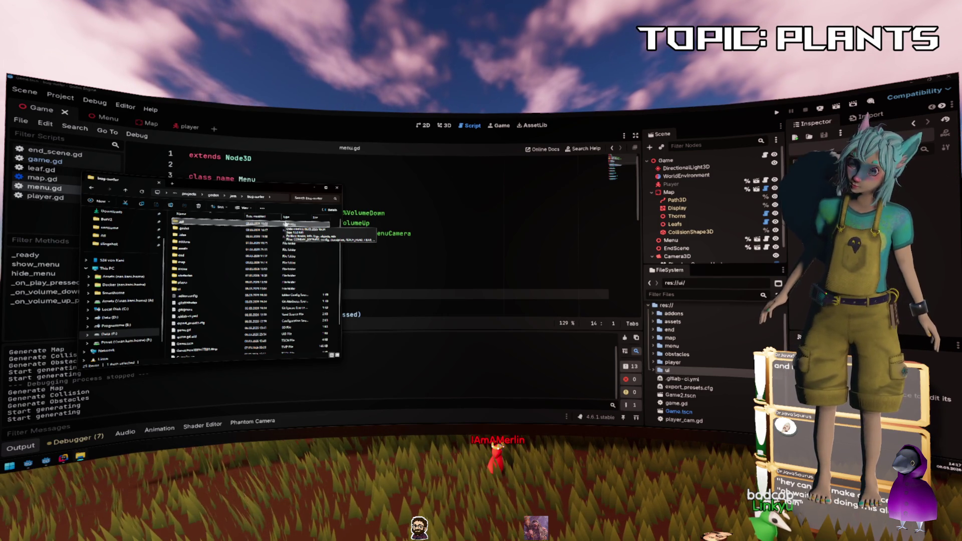
pyautogui.click(310, 274)
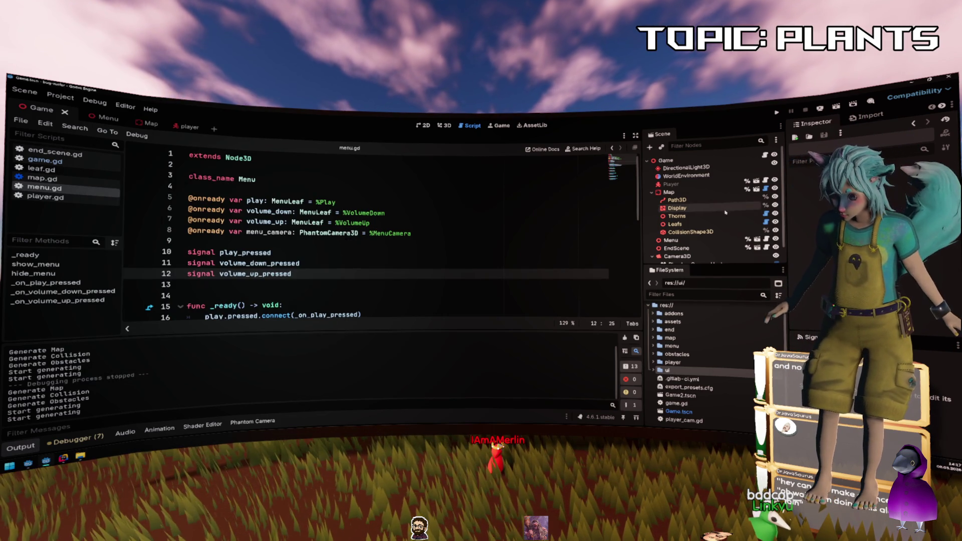
# Select the Thorns and Leafs nodes, then do a quick test run and stop it.
pyautogui.click(677, 216)
pyautogui.click(737, 225)
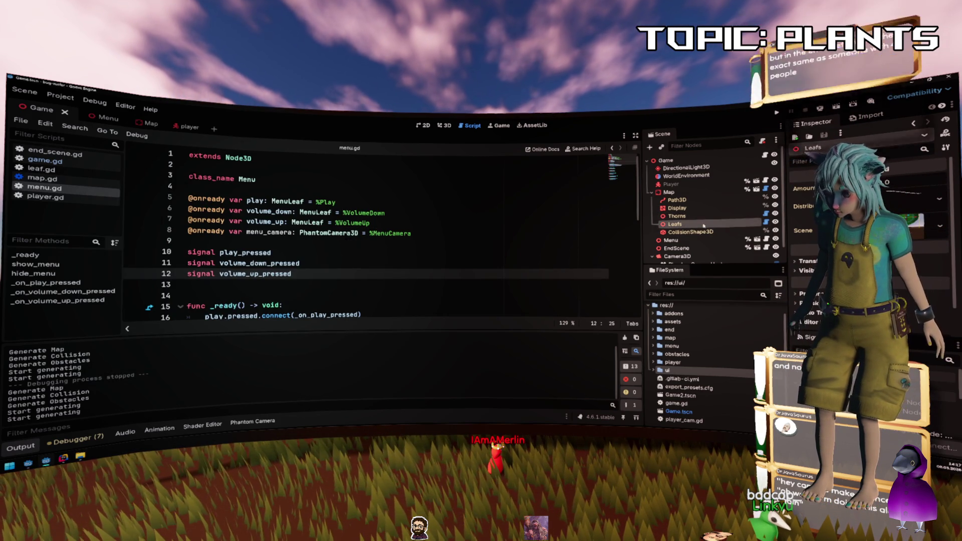
pyautogui.press('F5')
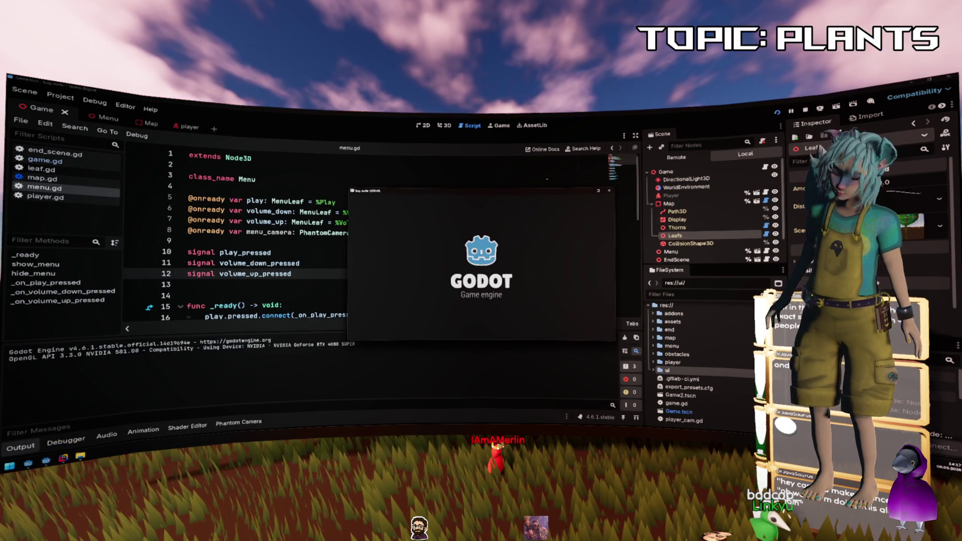
pyautogui.click(608, 191)
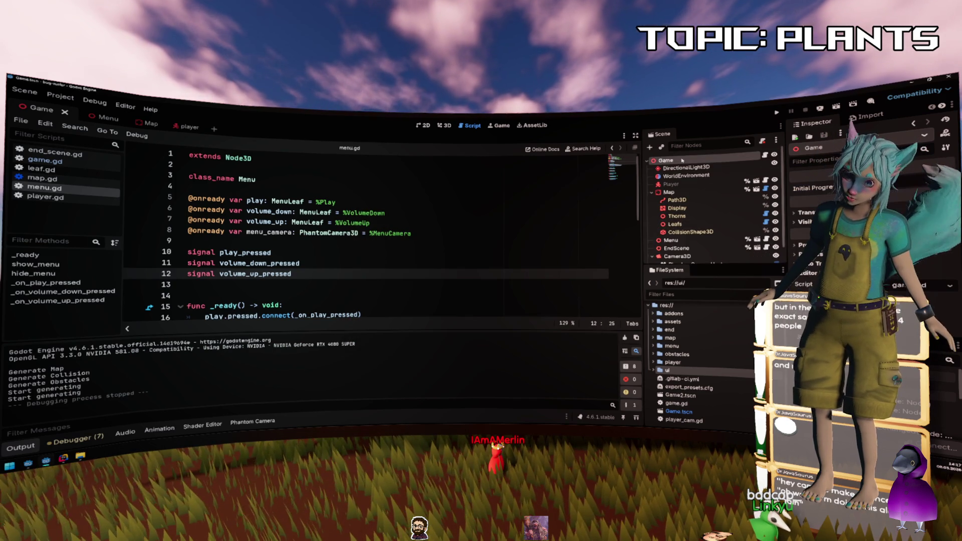
# In game.gd line 18, change the end-point multiplier from 0.05 to 0.99 and run the game.
pyautogui.click(45, 160)
pyautogui.scroll(-7, 489, 242)
pyautogui.scroll(4, 490, 242)
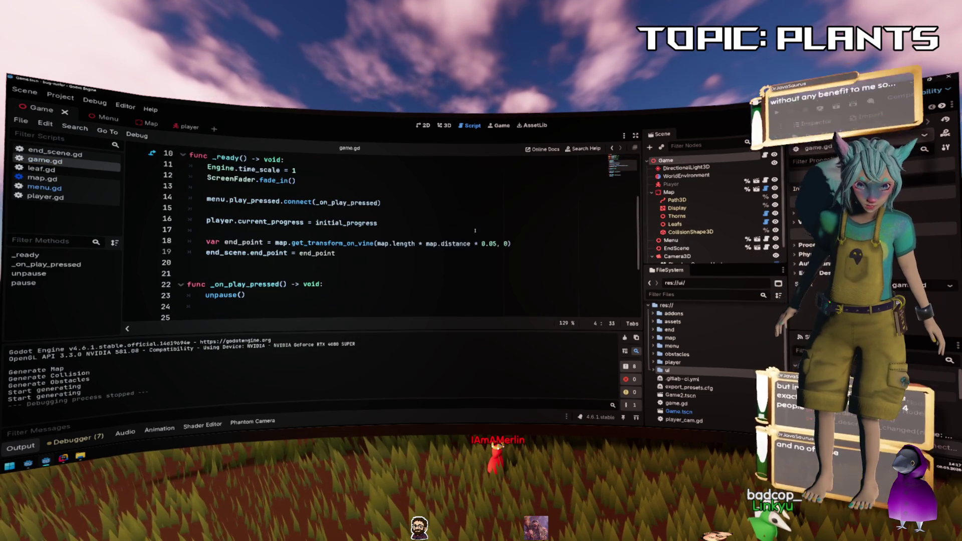
pyautogui.click(491, 243)
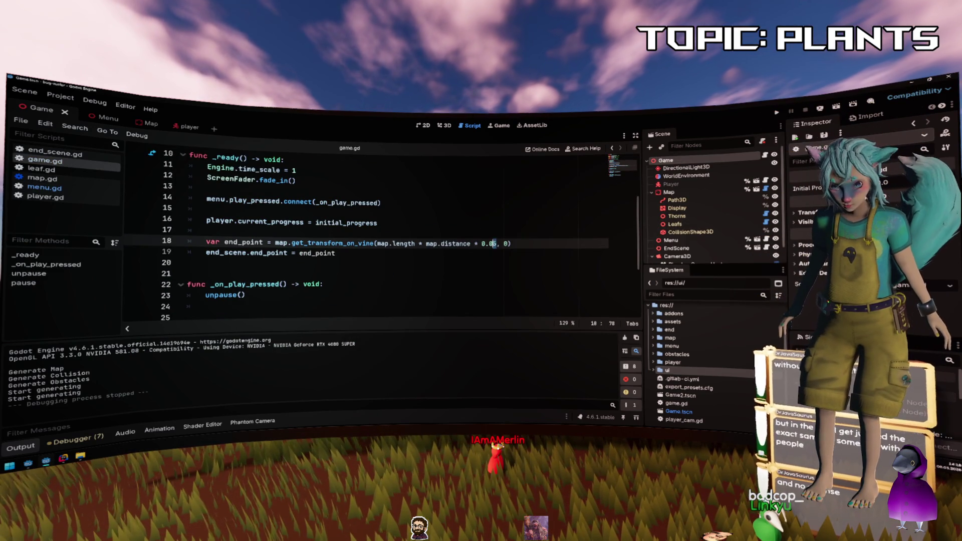
pyautogui.write('99')
pyautogui.click(513, 210)
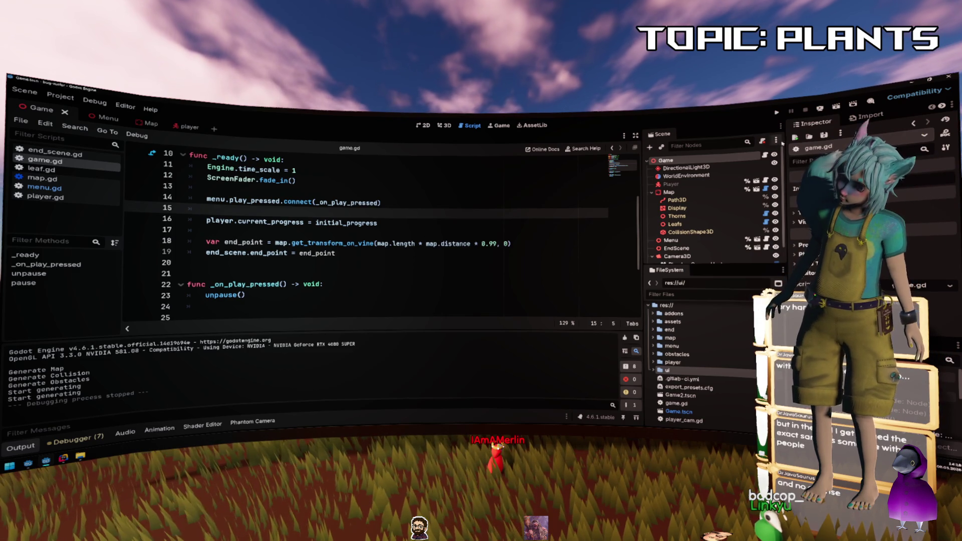
pyautogui.click(775, 113)
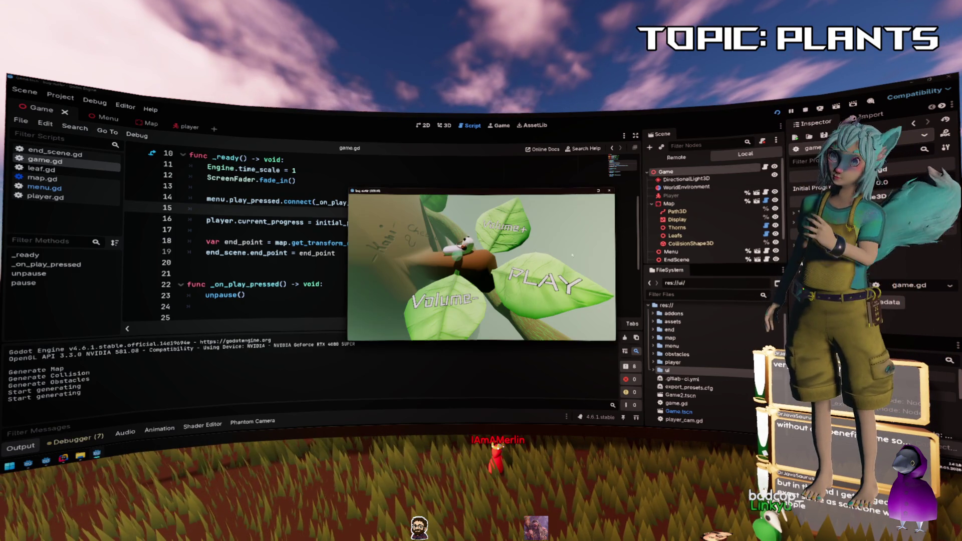
# Choose PLAY on the leafy game menu to start climbing the vine.
pyautogui.click(573, 283)
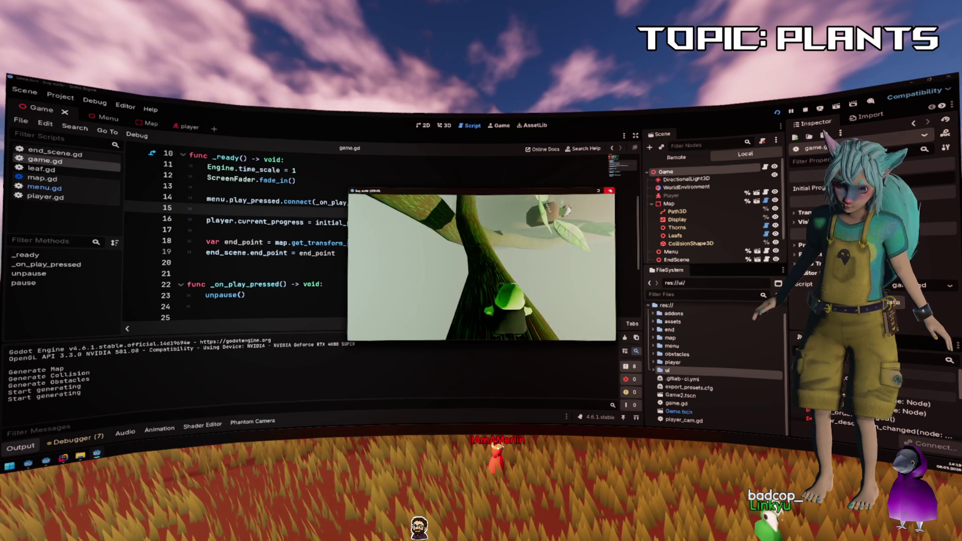
# Stop the test, adjust the Thorns and Leafs spawner curves, and relaunch the game.
pyautogui.click(609, 190)
pyautogui.click(676, 216)
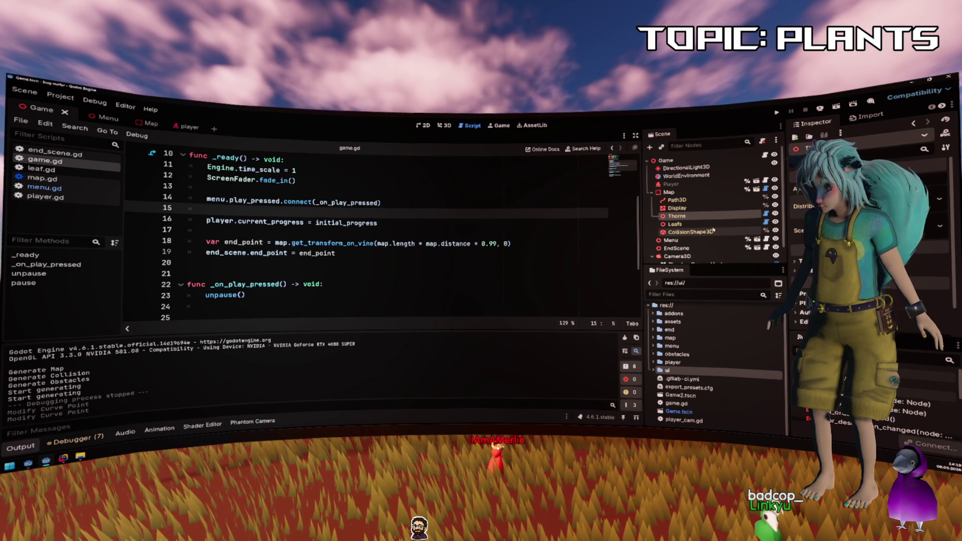
pyautogui.click(674, 224)
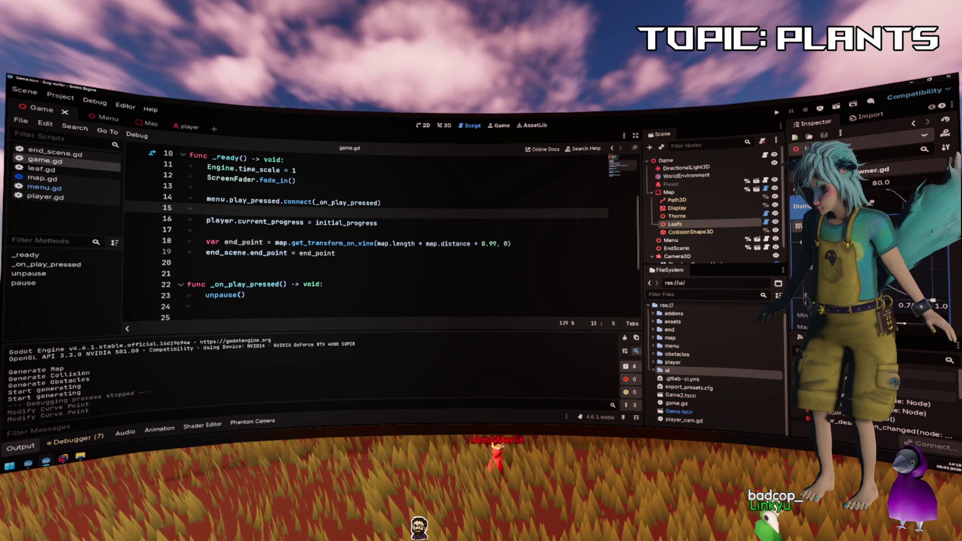
pyautogui.press('F5')
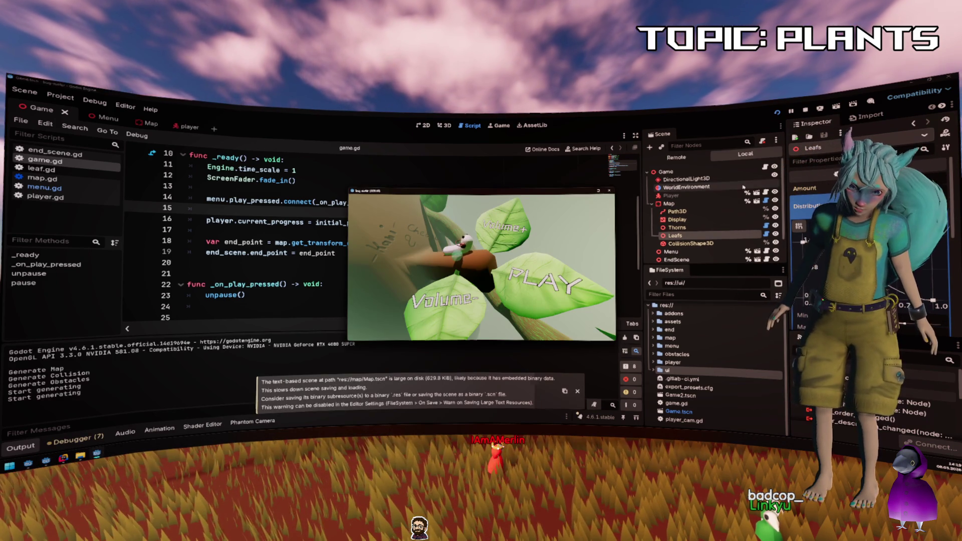
# Play the level from the leaf menu's PLAY button, then stop the game with F8.
pyautogui.click(570, 282)
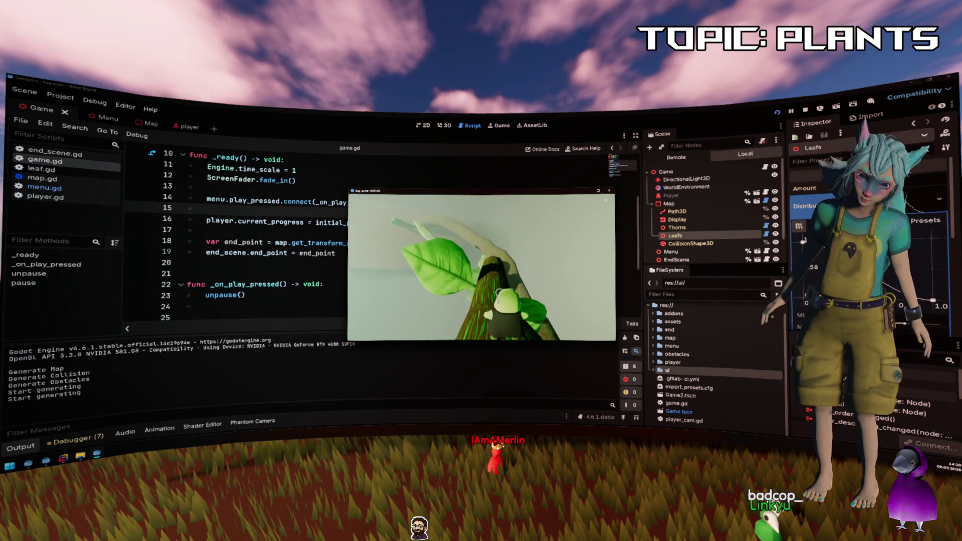
pyautogui.press('F8')
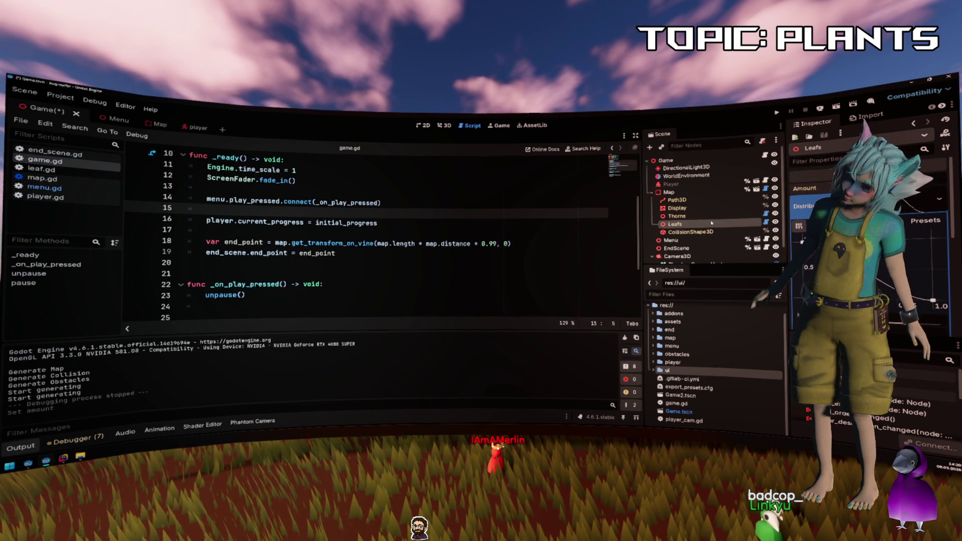
# Change the Thorns spawner's Amount and save the Game scene.
pyautogui.scroll(-1, 697, 211)
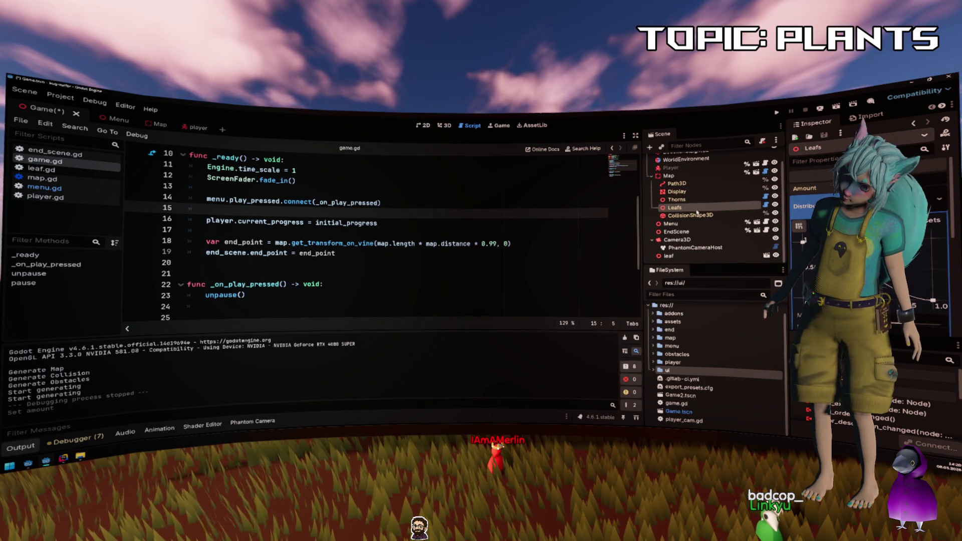
pyautogui.click(681, 199)
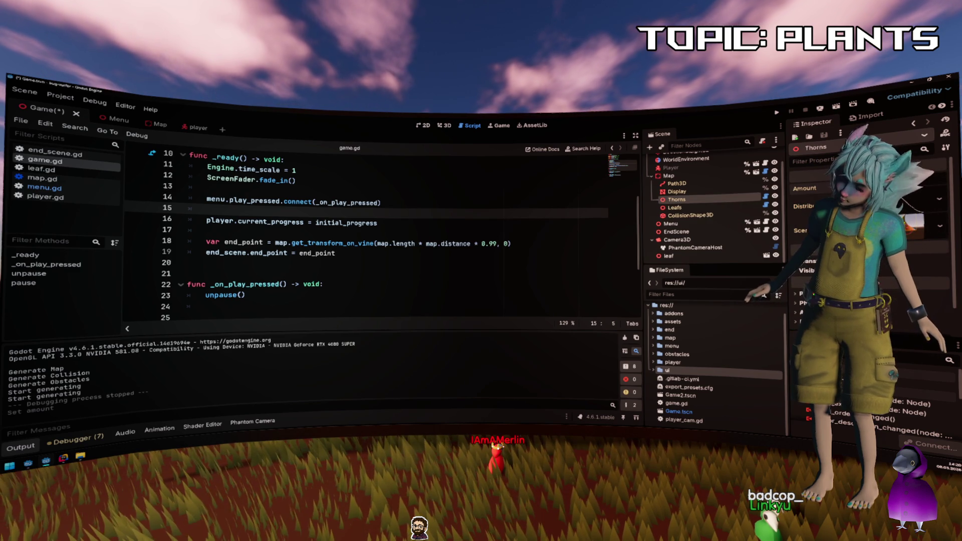
pyautogui.hotkey('ctrl', 's')
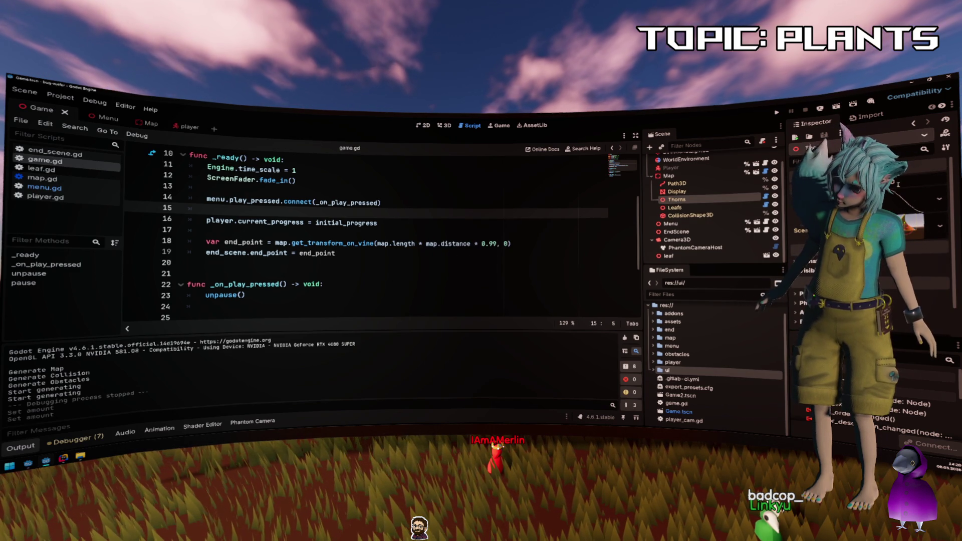
# Play-test the new spawn amounts from the leaf menu, then stop the game.
pyautogui.click(777, 113)
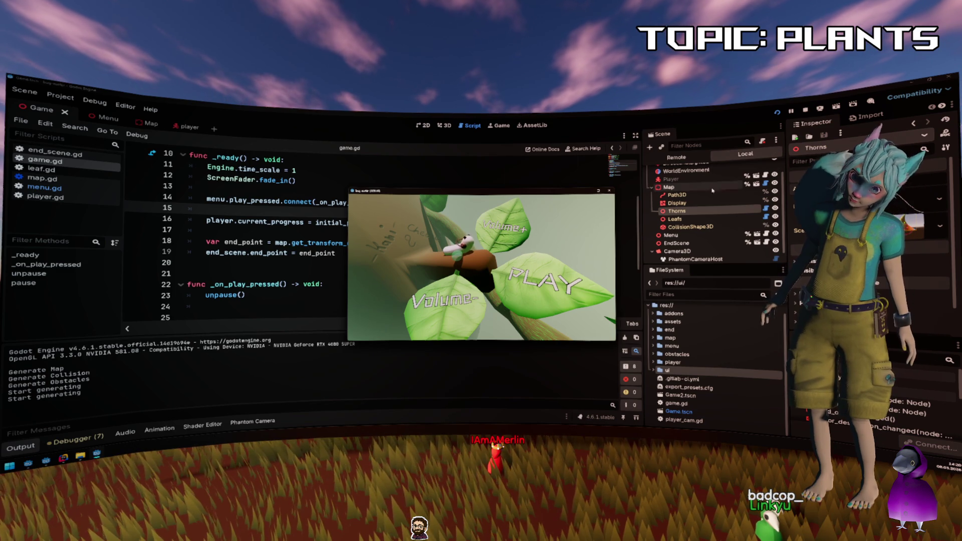
pyautogui.click(555, 282)
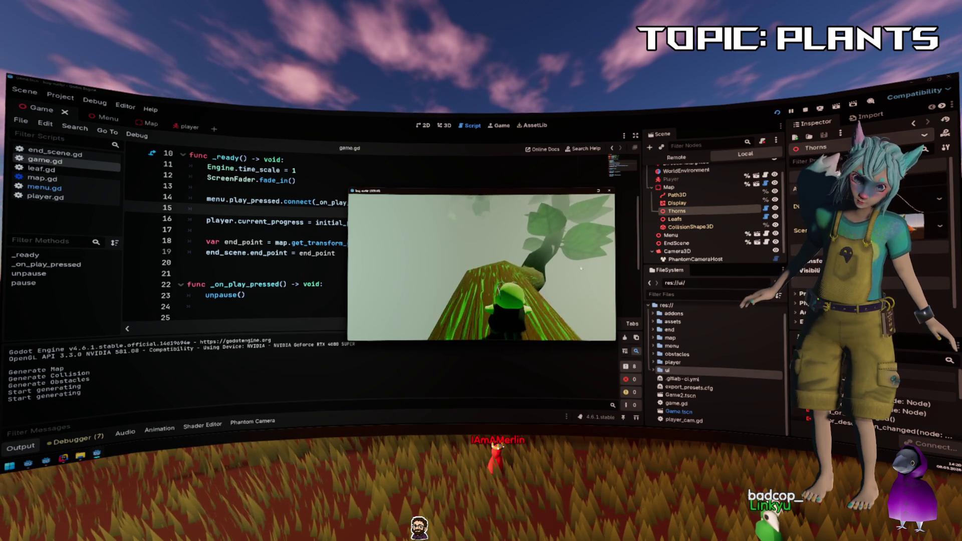
pyautogui.press('F8')
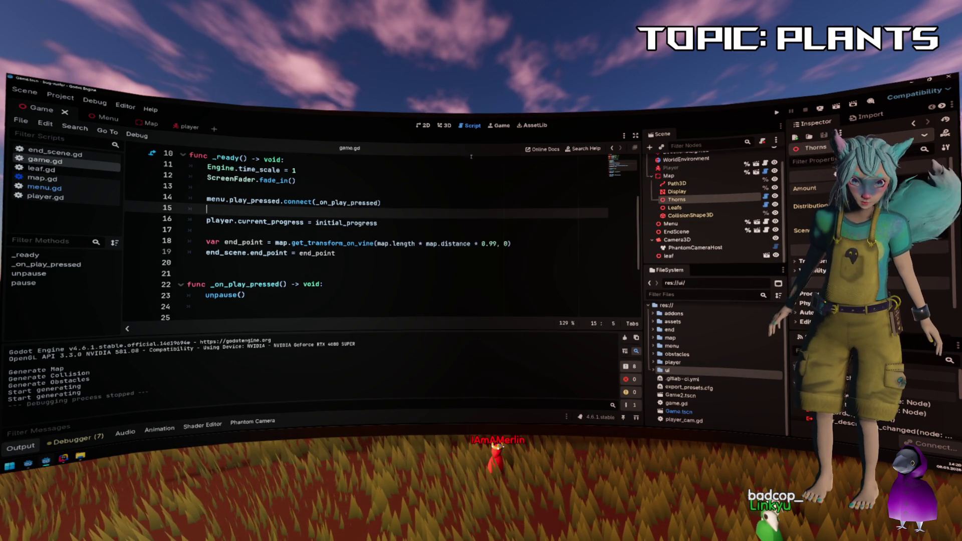
# Switch to the 3D view, select WorldEnvironment, and use a single-viewport layout.
pyautogui.click(444, 127)
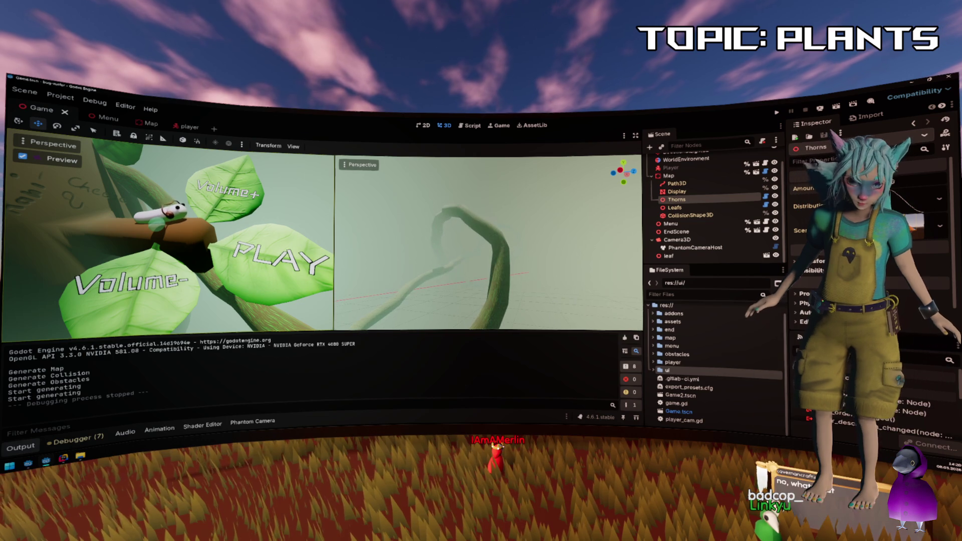
pyautogui.click(685, 159)
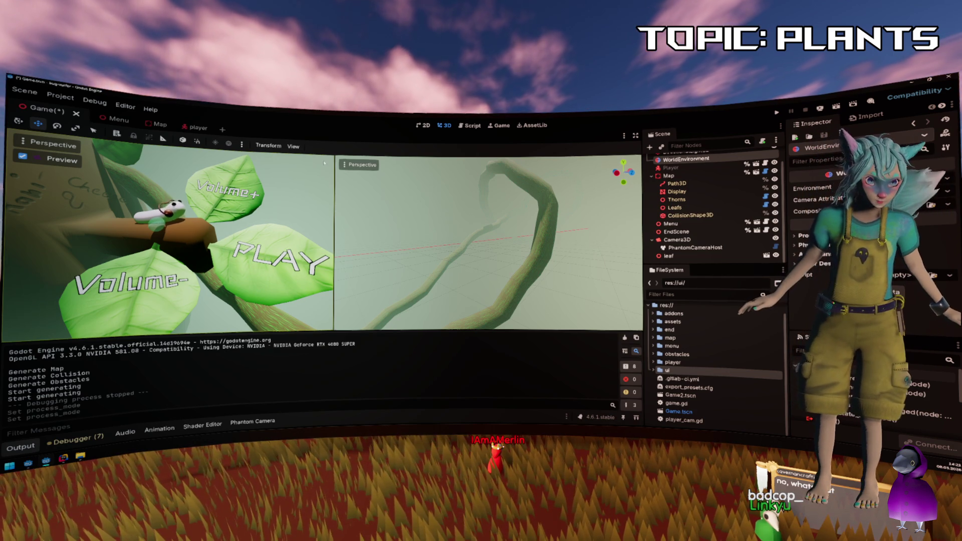
pyautogui.click(291, 147)
pyautogui.hotkey('ctrl', '1')
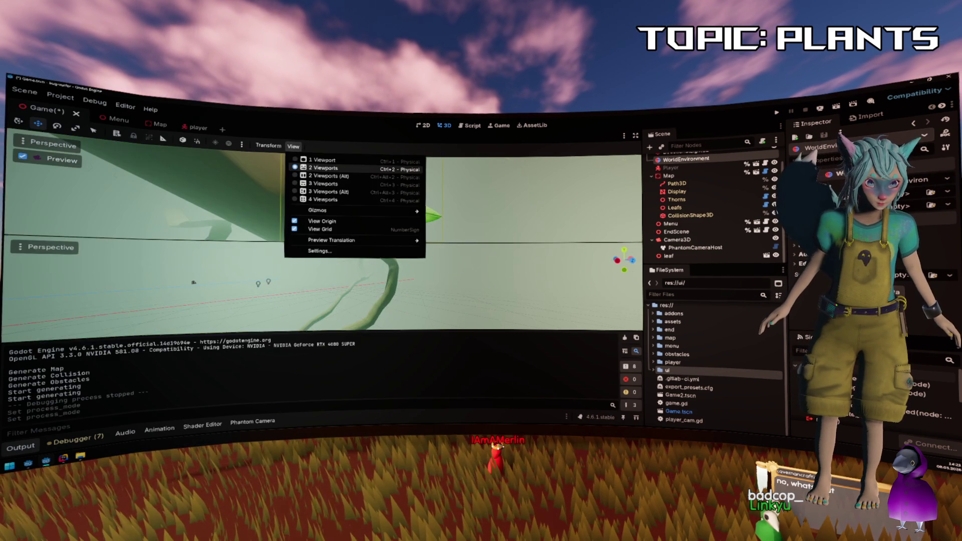
pyautogui.click(202, 172)
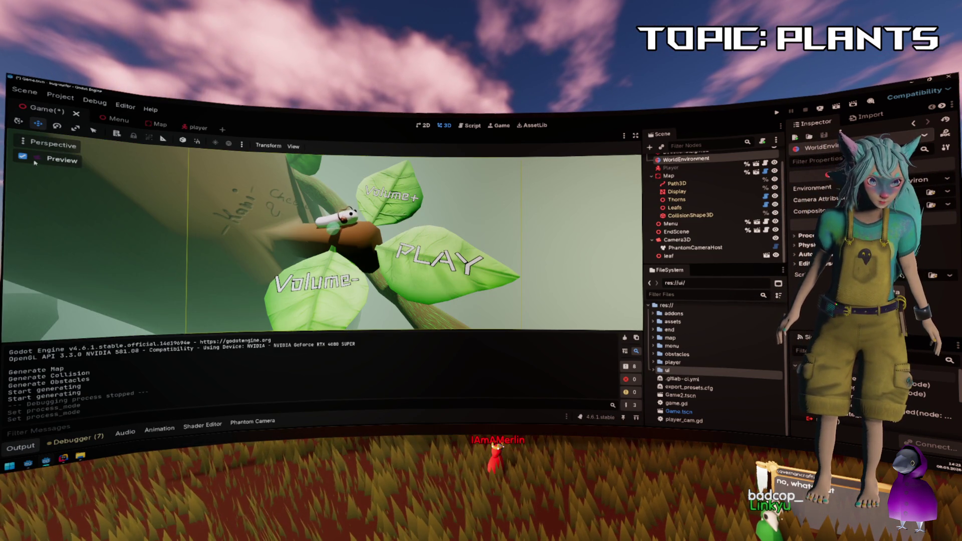
# Turn off the camera preview and hide the environment in the editor viewport.
pyautogui.click(63, 161)
pyautogui.click(52, 144)
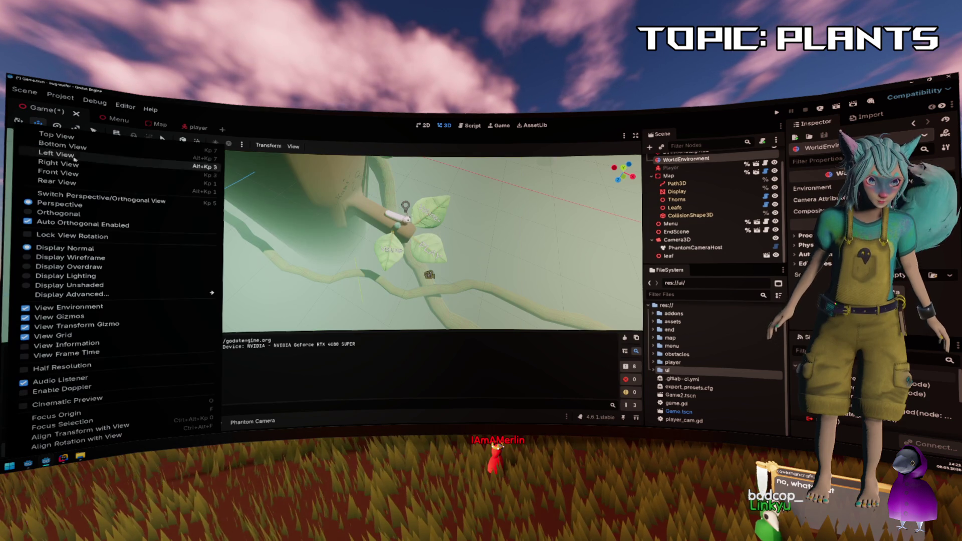
pyautogui.click(128, 224)
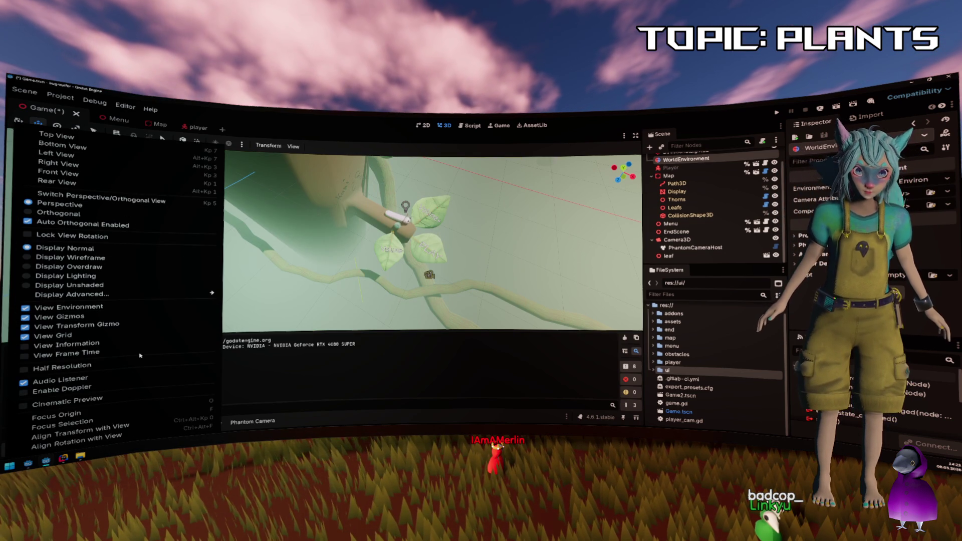
pyautogui.click(132, 308)
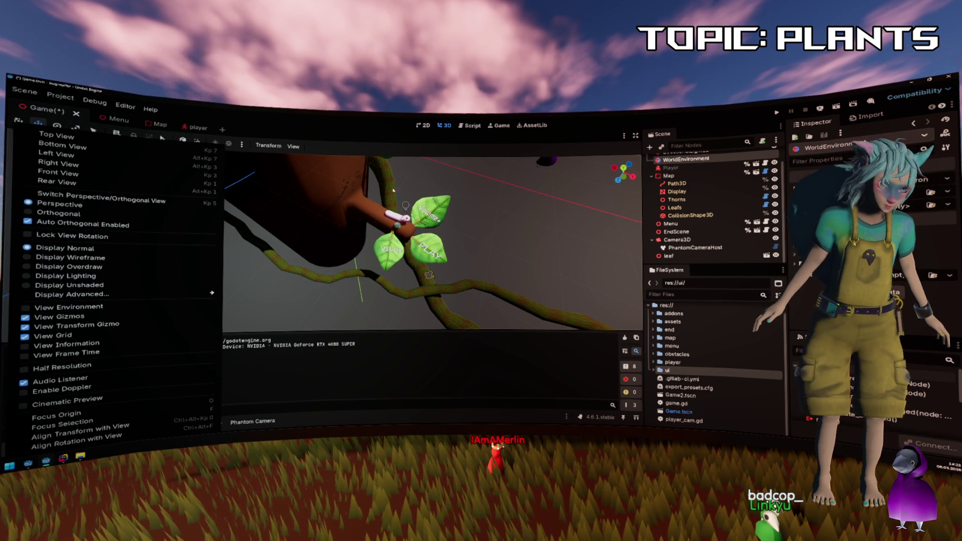
pyautogui.click(374, 195)
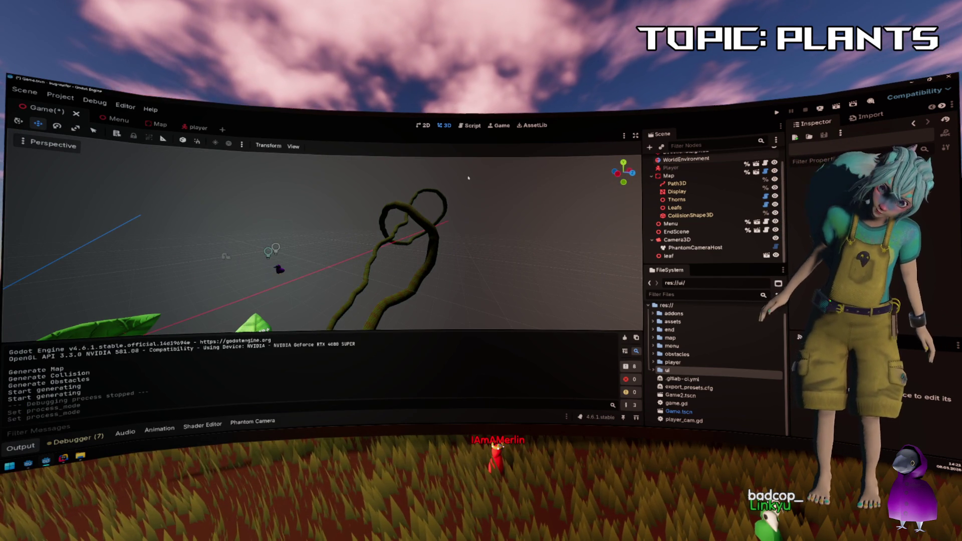
pyautogui.click(668, 175)
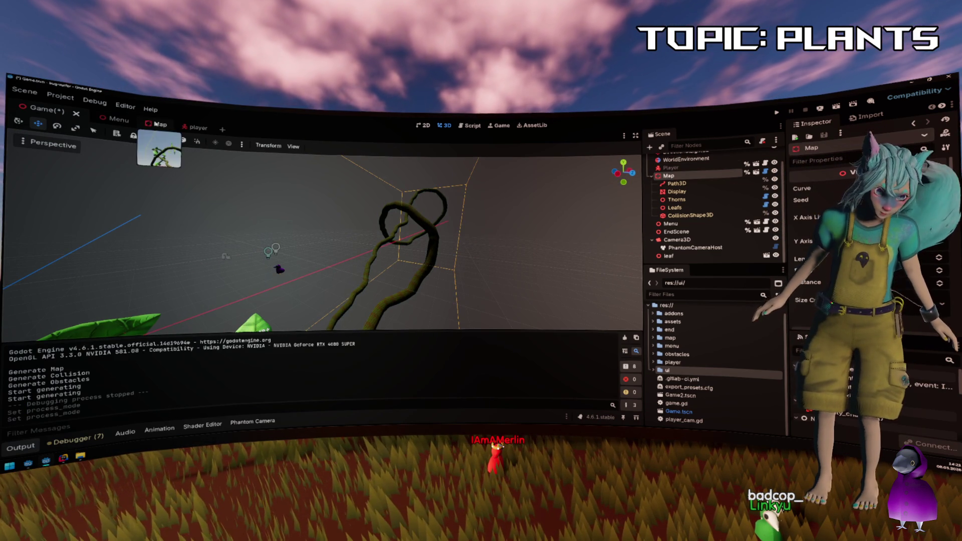
# In the Map scene, drag the Map node's Y Axis value from 5 down to about 4.
pyautogui.click(159, 124)
pyautogui.scroll(5, 364, 222)
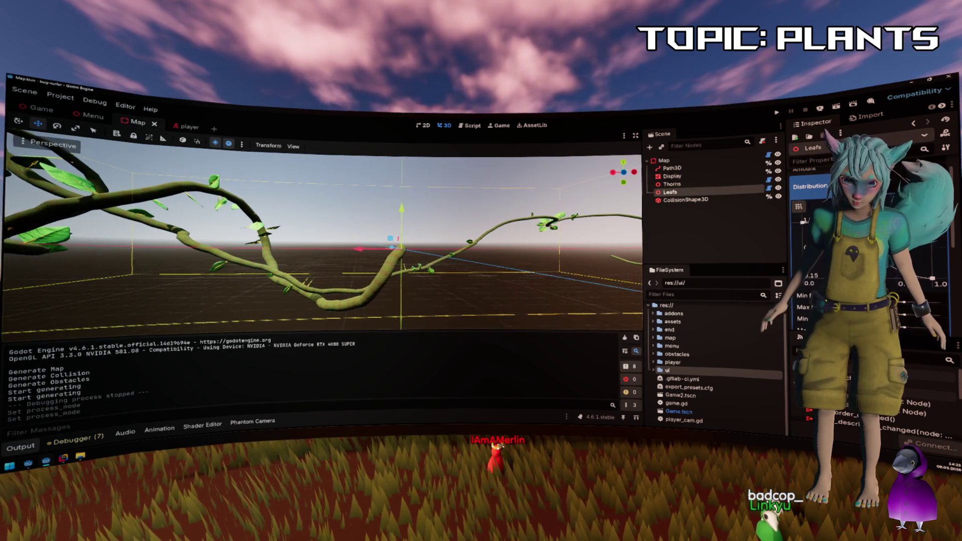
pyautogui.press('Up')
pyautogui.press('Up')
pyautogui.press('Up')
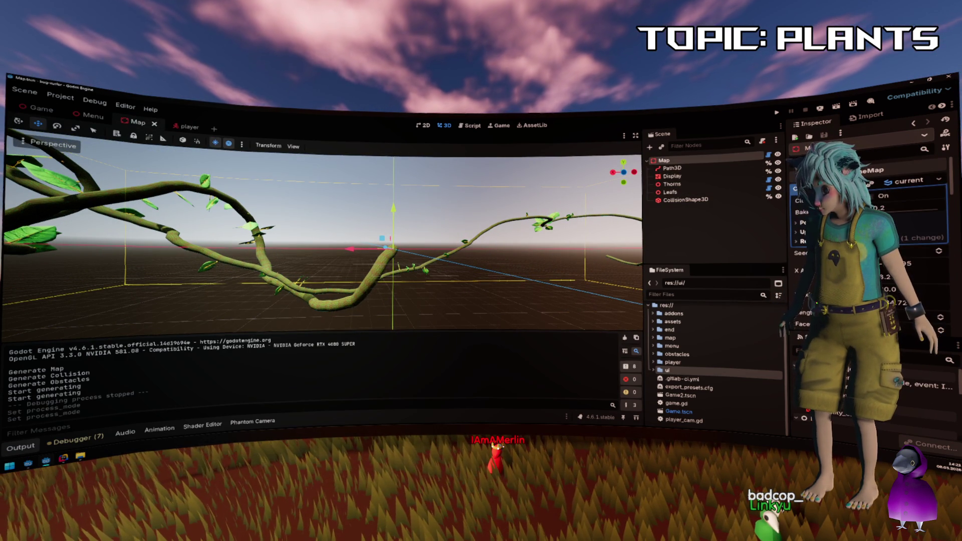
pyautogui.moveTo(906, 260); pyautogui.dragTo(766, 260)
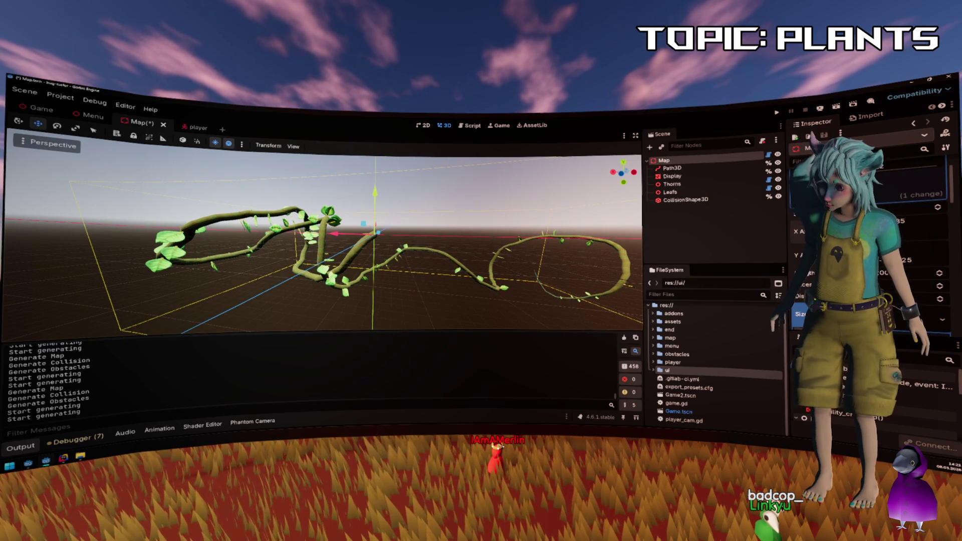
# Nudge the generation value further to reshape the vine, then save the Map scene.
pyautogui.moveTo(766, 260); pyautogui.dragTo(757, 260)
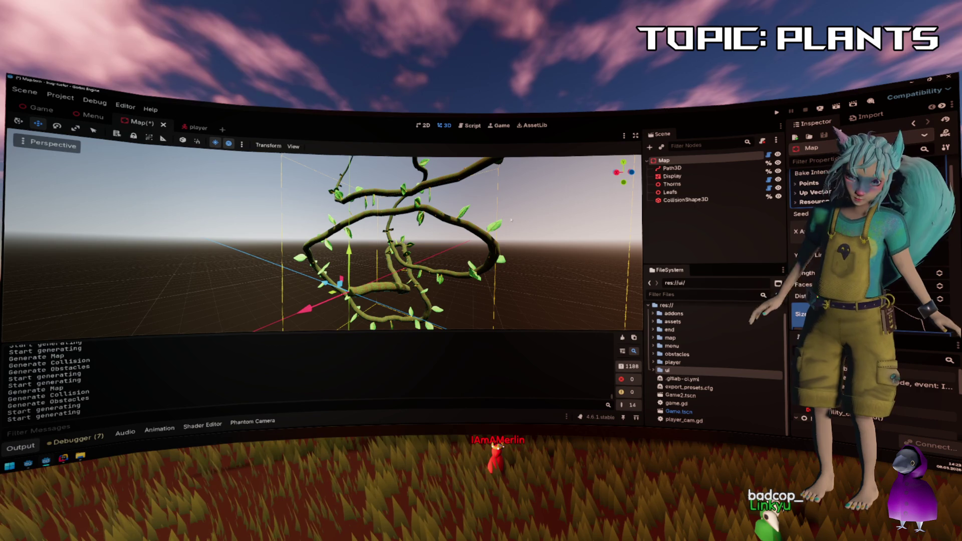
pyautogui.hotkey('ctrl', 's')
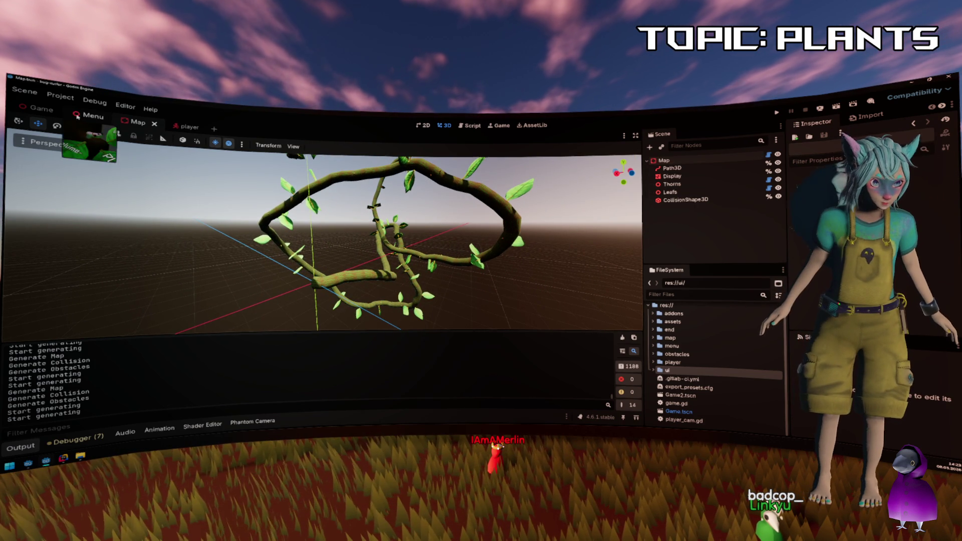
# Switch to the Game.tscn tab to see the vine in the full level.
pyautogui.click(41, 108)
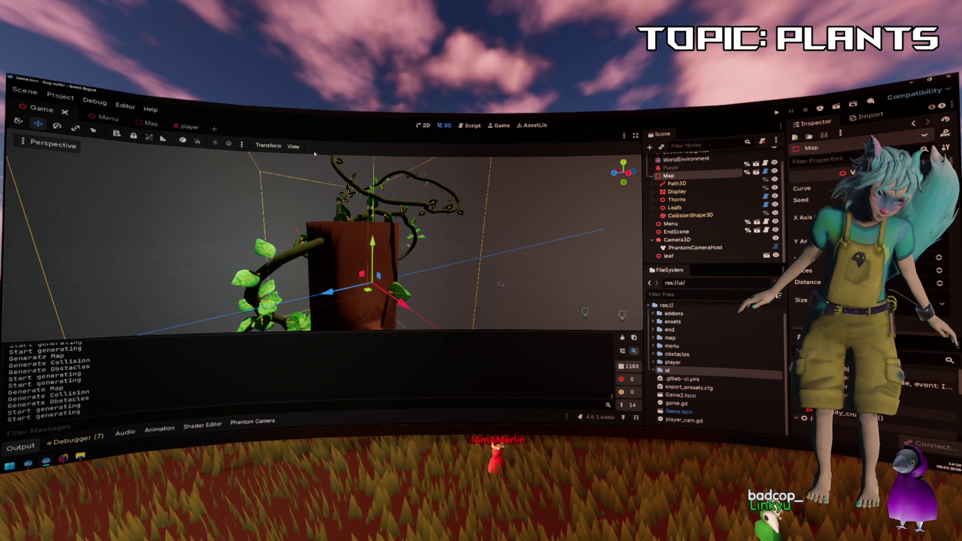
# Return to the Map scene and orbit the view to look down on the vine.
pyautogui.click(148, 123)
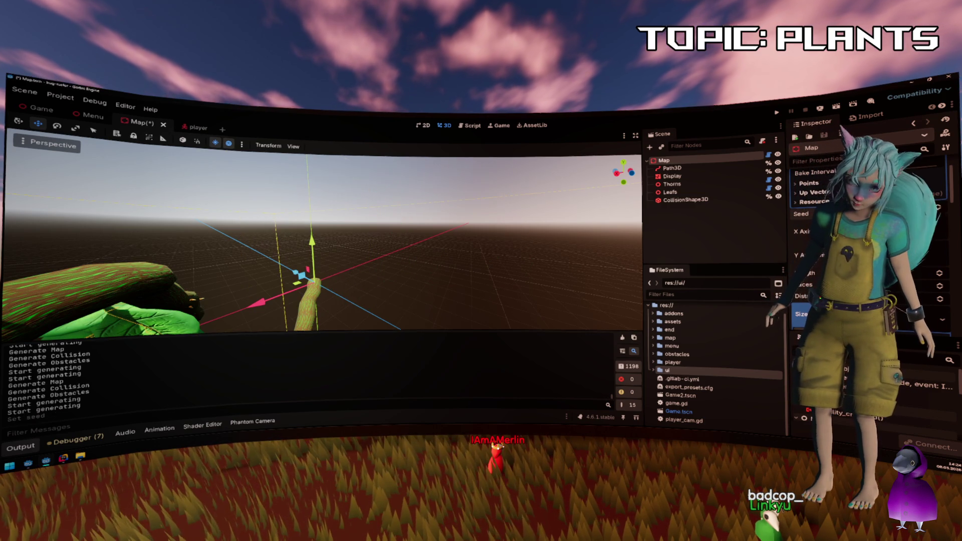
pyautogui.moveTo(582, 247)
pyautogui.mouseDown()
pyautogui.moveTo(491, 306)
pyautogui.moveTo(675, 244)
pyautogui.mouseUp()
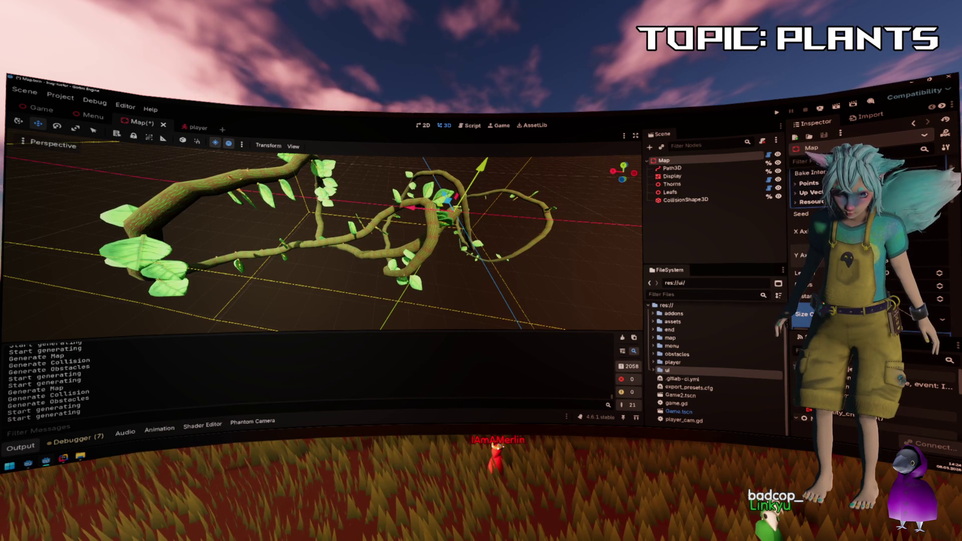
# Orbit around the vine, nudge one point on the Leafs distribution curve, and reselect Map.
pyautogui.scroll(5, 615, 255)
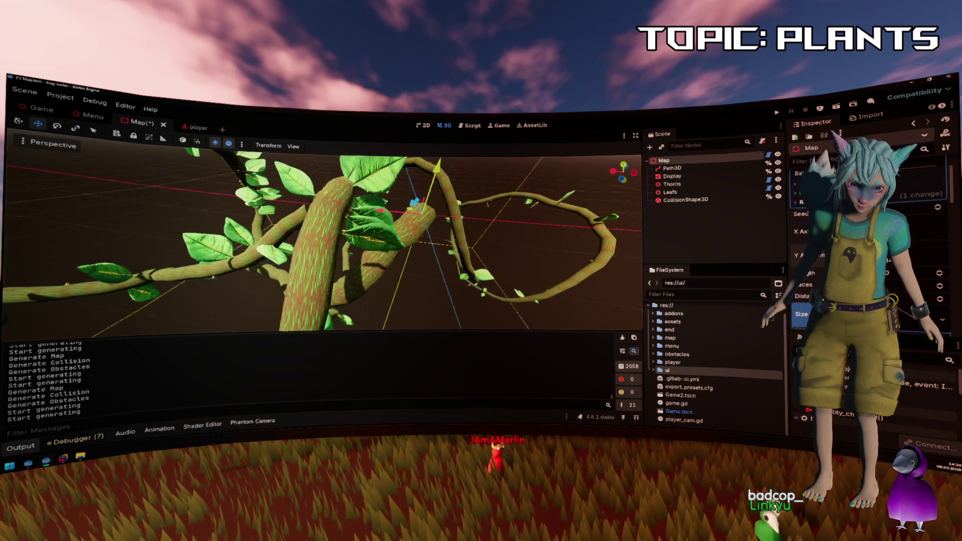
pyautogui.scroll(-5, 531, 250)
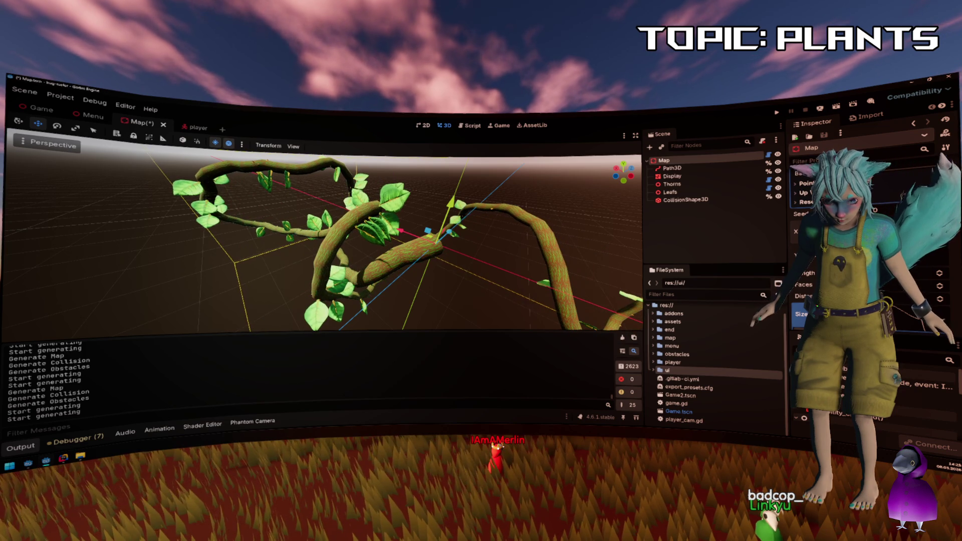
pyautogui.moveTo(623, 245)
pyautogui.mouseDown()
pyautogui.moveTo(576, 280)
pyautogui.moveTo(577, 248)
pyautogui.mouseUp()
pyautogui.scroll(5, 576, 280)
pyautogui.click(709, 191)
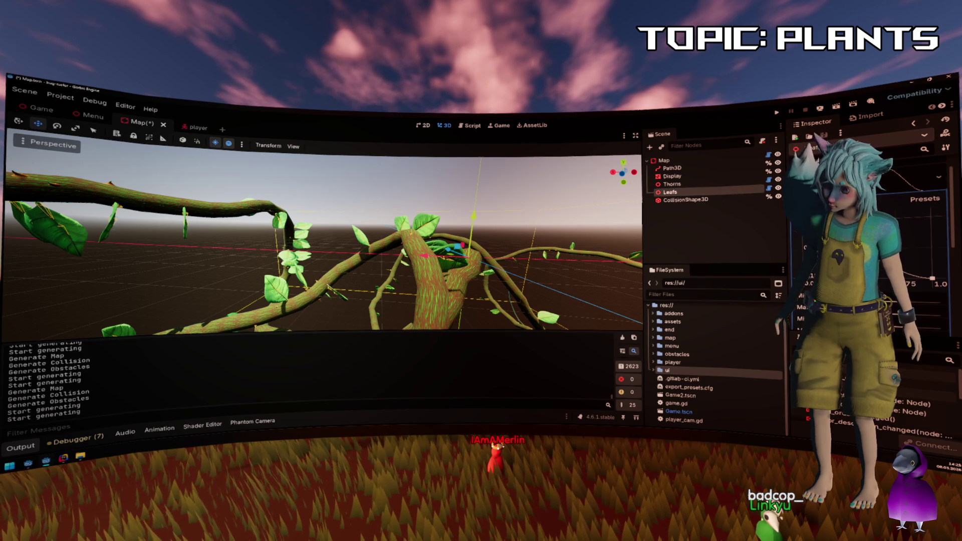
pyautogui.moveTo(938, 269); pyautogui.dragTo(939, 269)
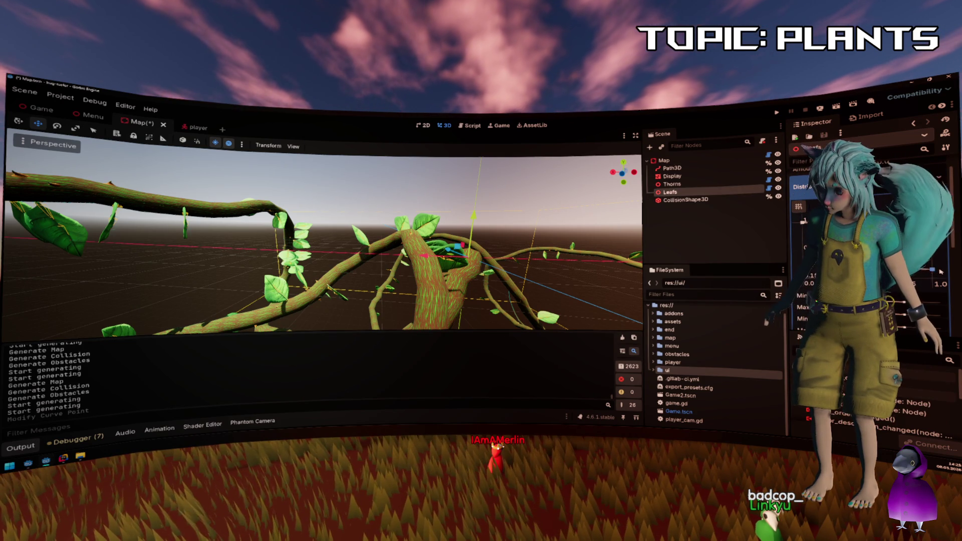
pyautogui.click(711, 160)
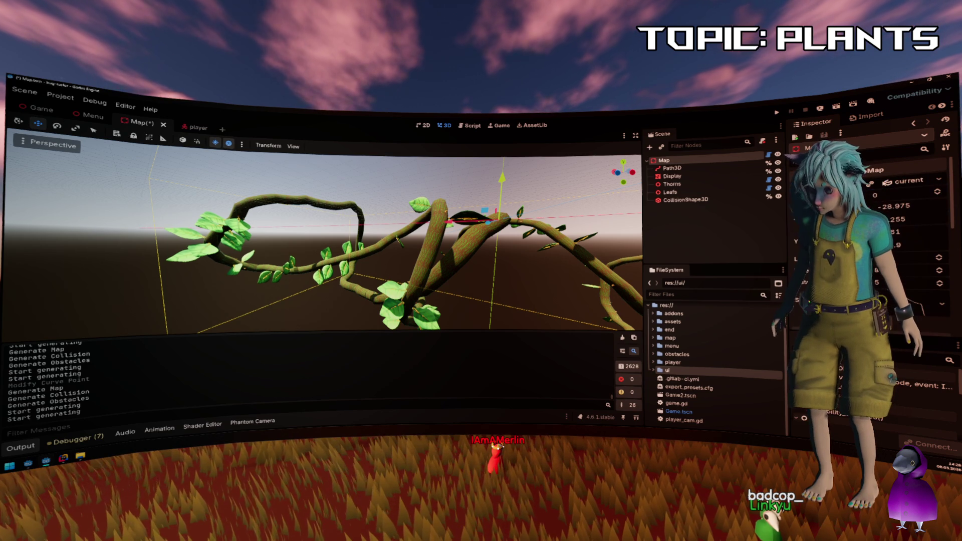
# Shift the Leafs curve's right-hand point, add a point near its end, then view the vine up close.
pyautogui.click(670, 191)
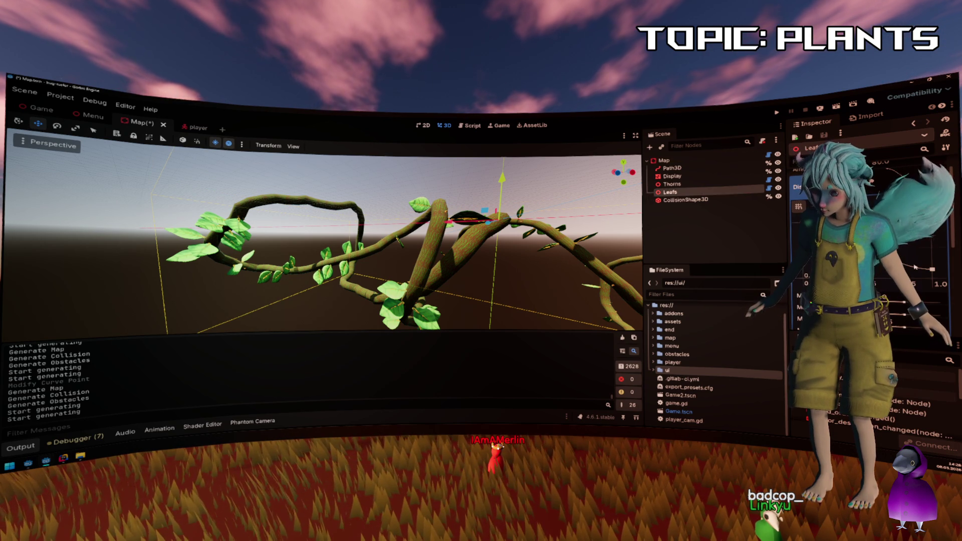
pyautogui.moveTo(931, 278); pyautogui.dragTo(932, 277)
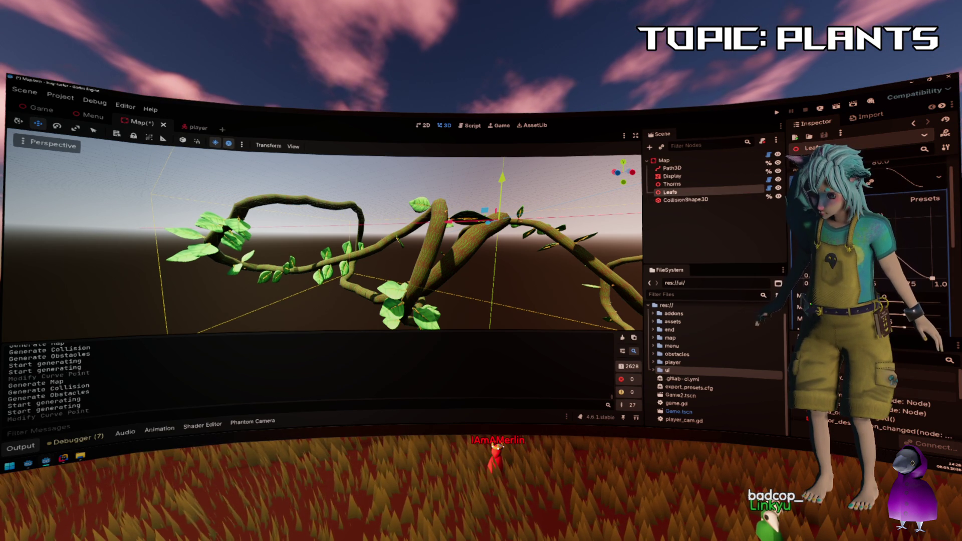
pyautogui.click(919, 274)
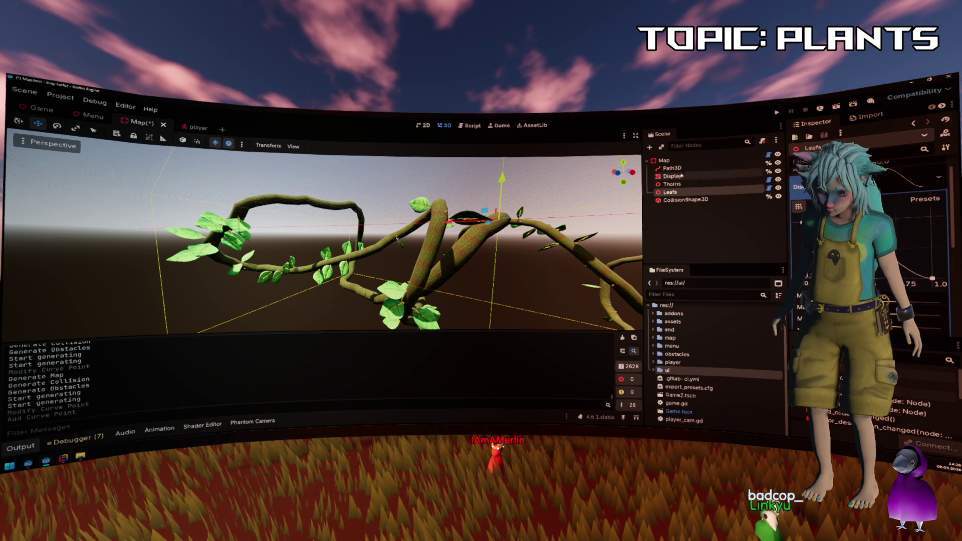
pyautogui.click(664, 160)
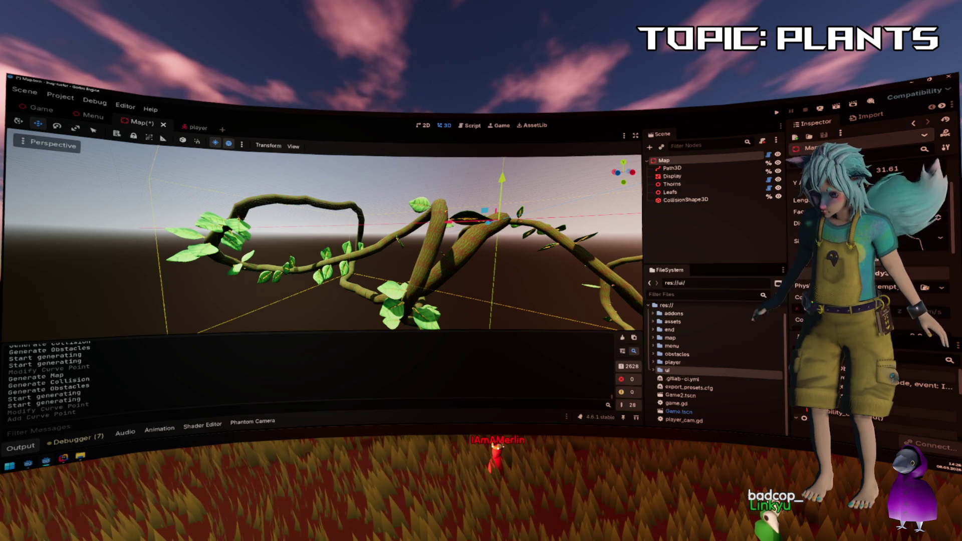
pyautogui.press('w')
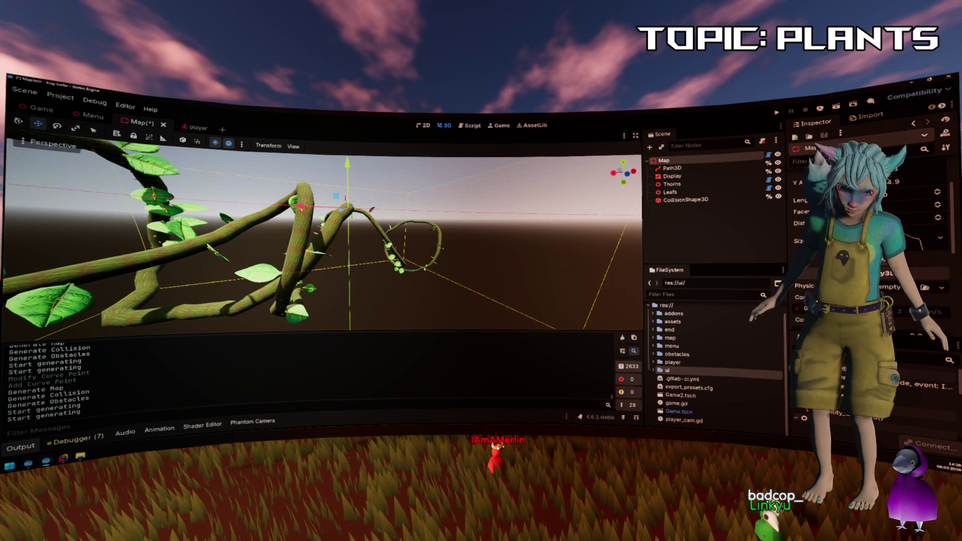
pyautogui.press('w')
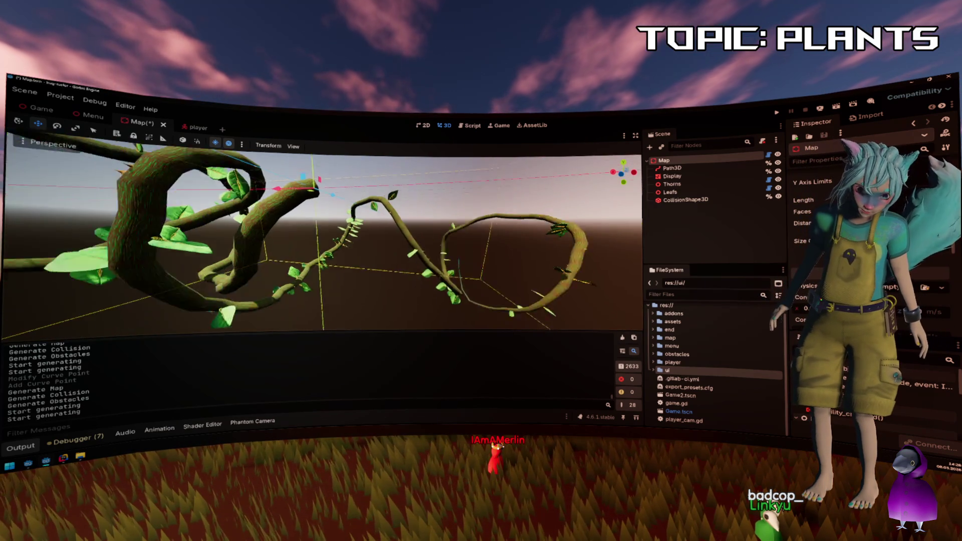
pyautogui.press('w')
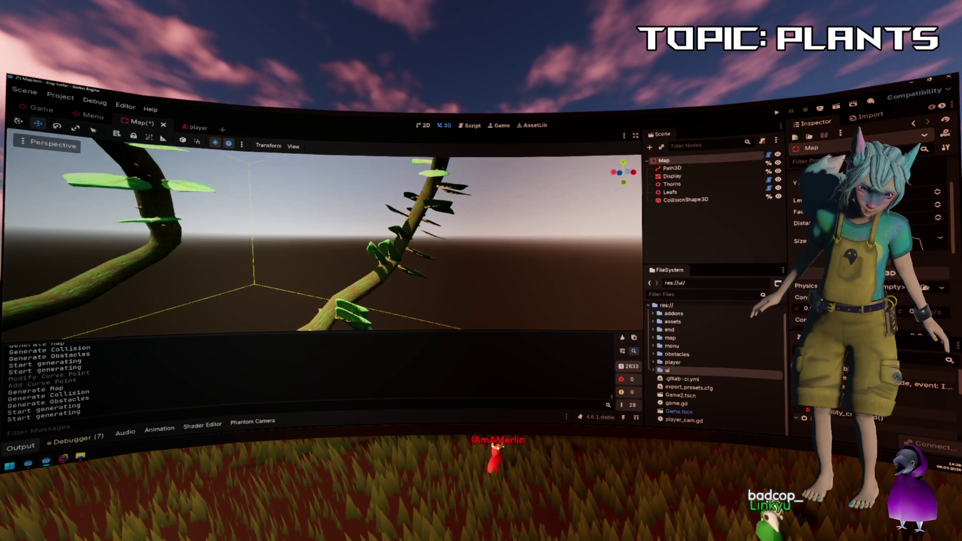
pyautogui.press('s')
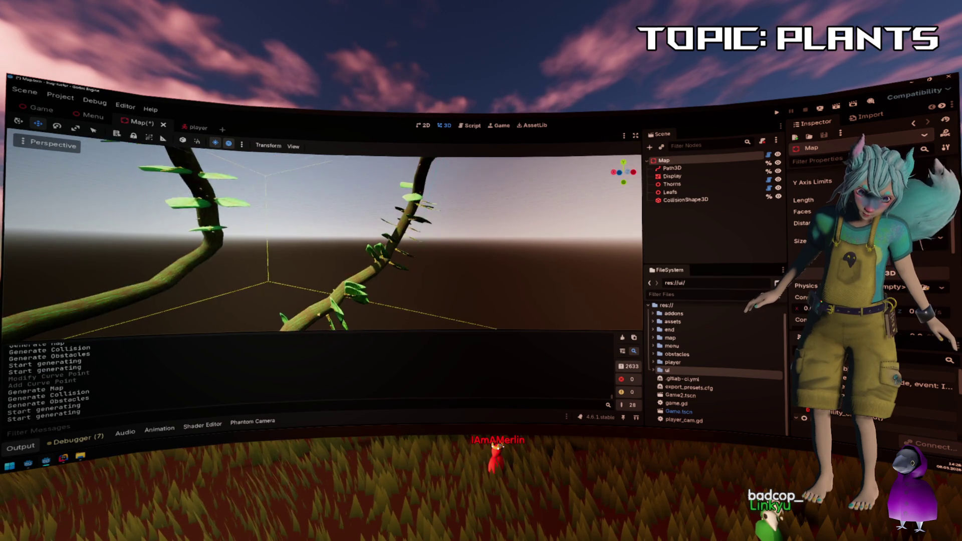
pyautogui.press('s')
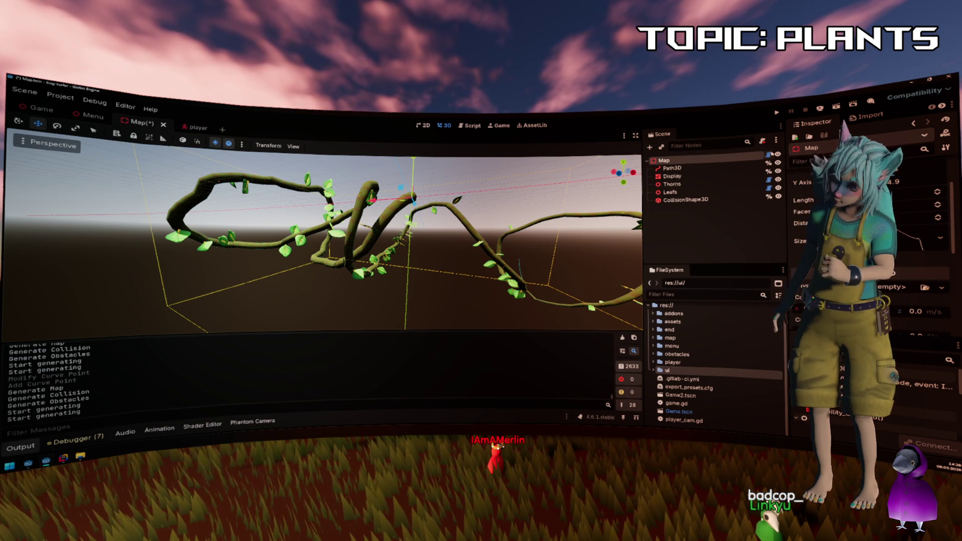
pyautogui.click(768, 188)
# Open spawner.gd and go to the obstacle loop on line 14.
pyautogui.scroll(-3, 365, 231)
pyautogui.click(493, 233)
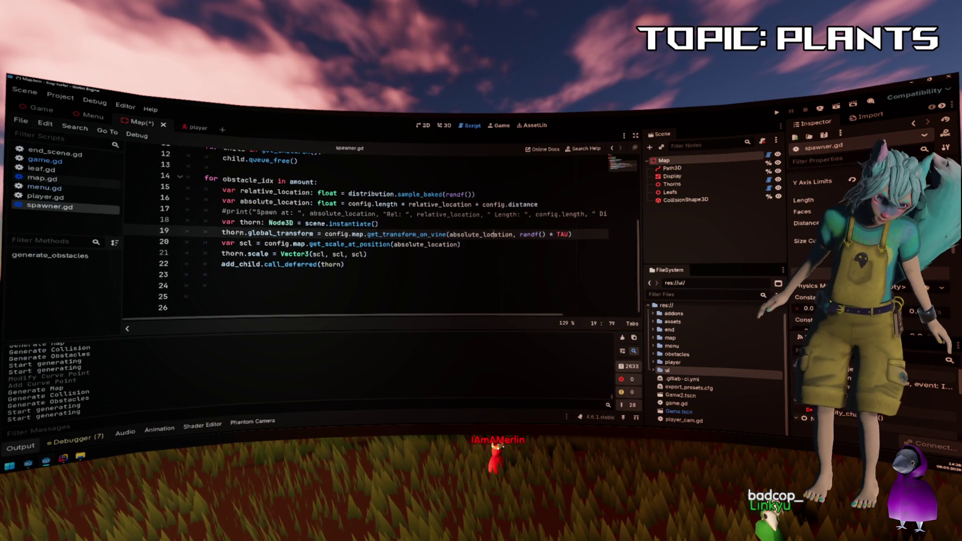
pyautogui.scroll(1, 493, 234)
pyautogui.click(452, 214)
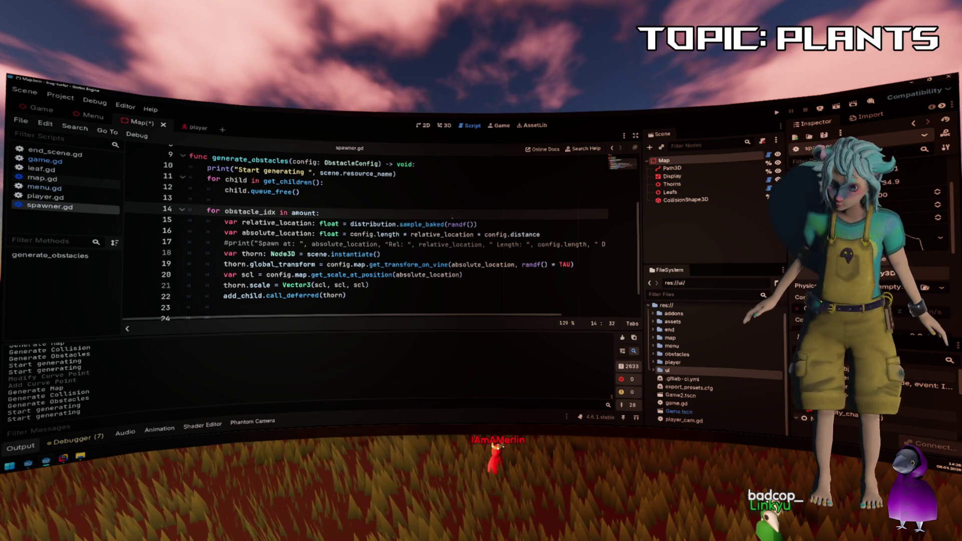
# In the Thorns node's Distribution curve, delete a point and change the minimum value.
pyautogui.click(672, 184)
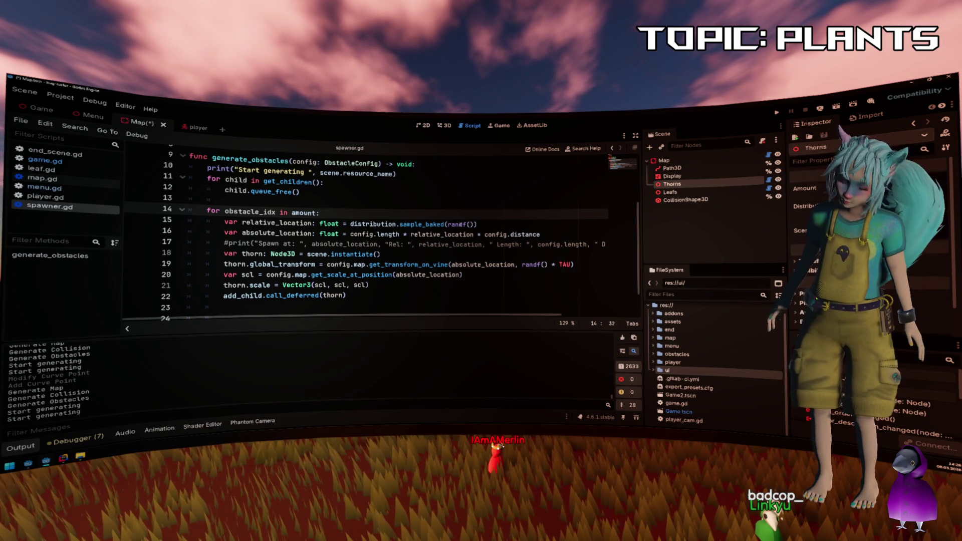
pyautogui.moveTo(448, 224)
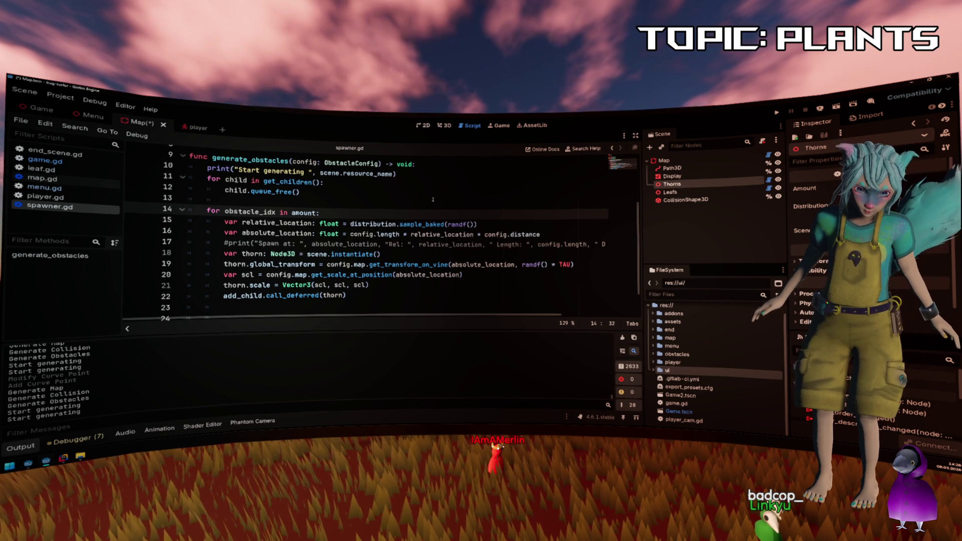
pyautogui.click(804, 206)
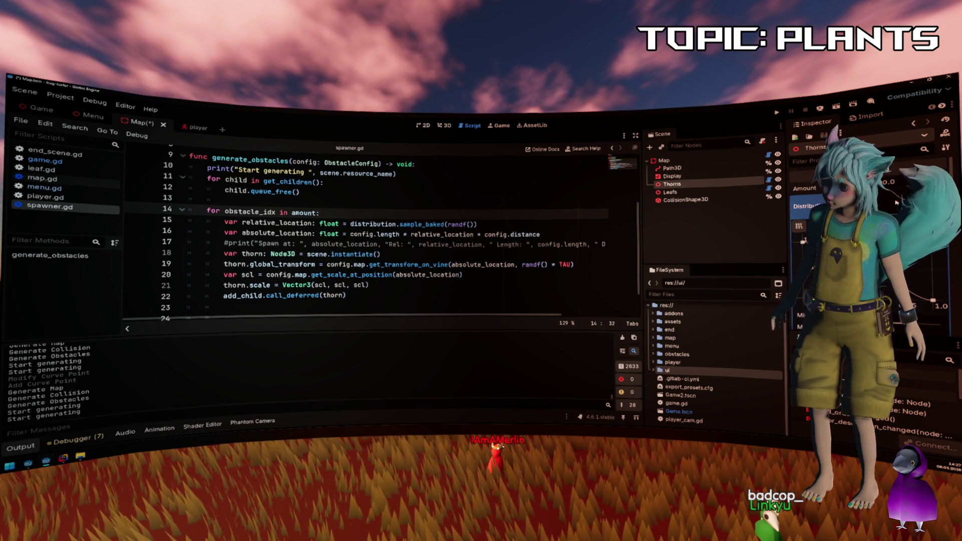
pyautogui.press('Delete')
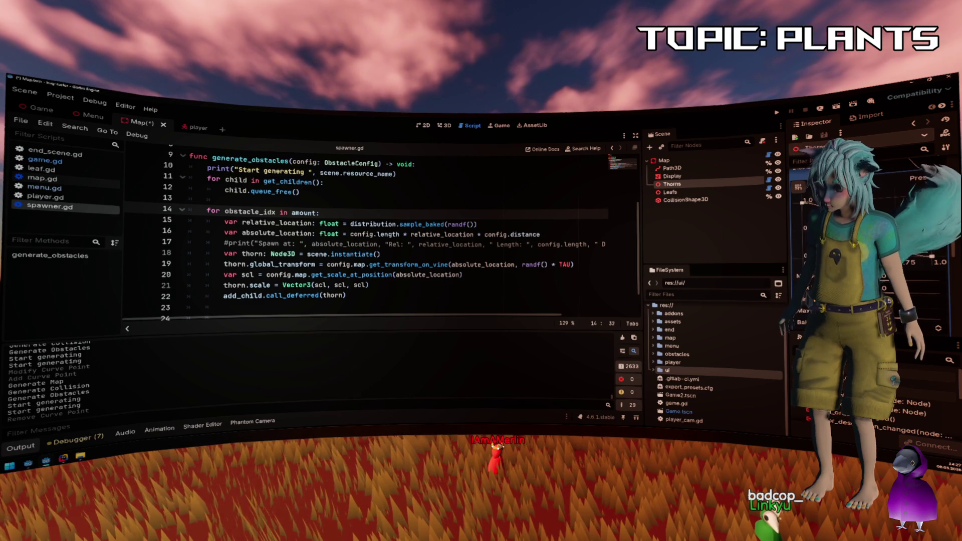
pyautogui.press('Return')
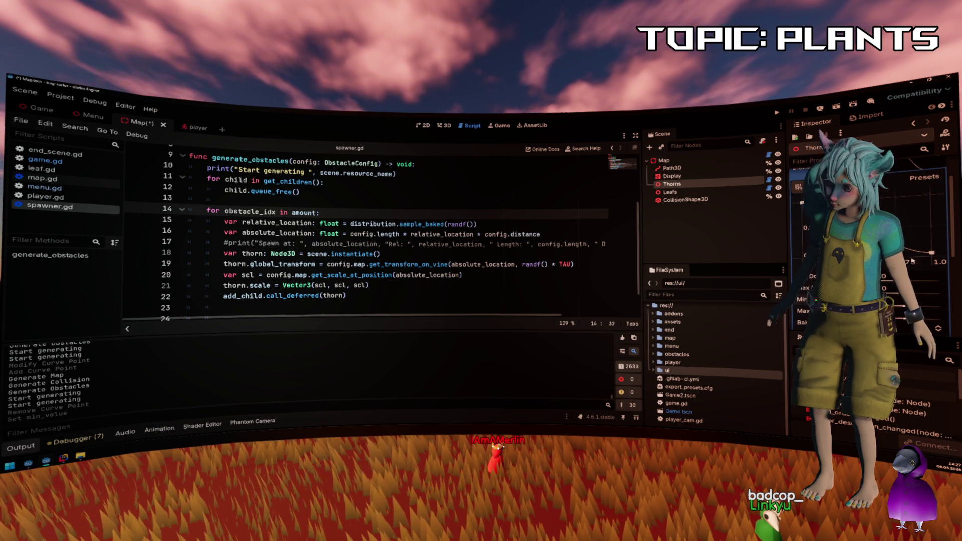
pyautogui.click(937, 260)
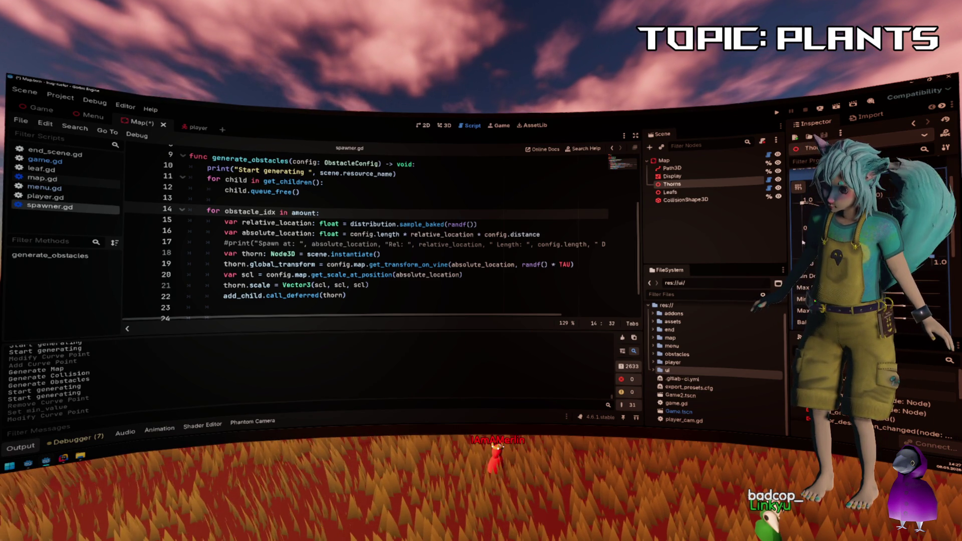
pyautogui.click(669, 192)
pyautogui.scroll(-2, 924, 282)
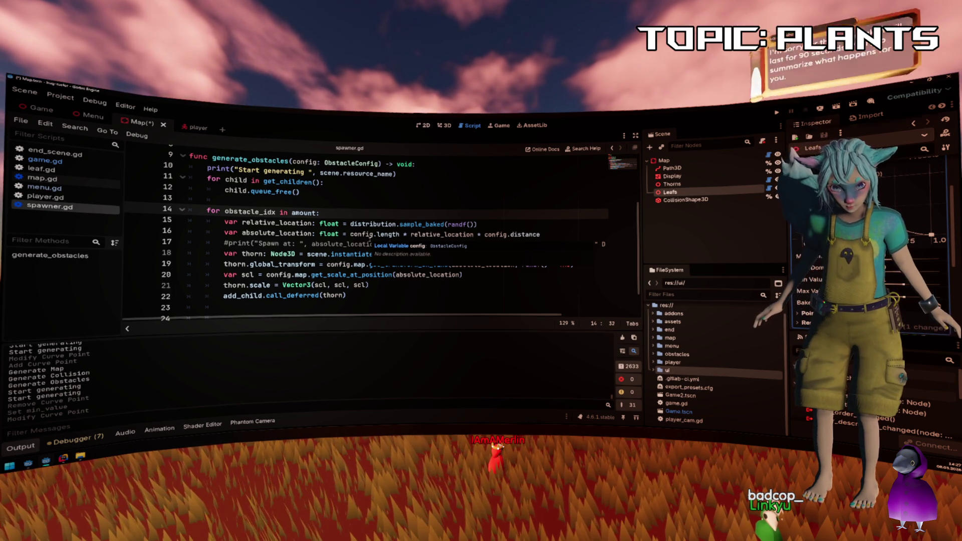
# Insert 'for segment_idx in config.length:' on a new line above the obstacle loop.
pyautogui.click(211, 197)
pyautogui.press('Return')
pyautogui.write('for segment_idx in config.length:')
pyautogui.press('Return')
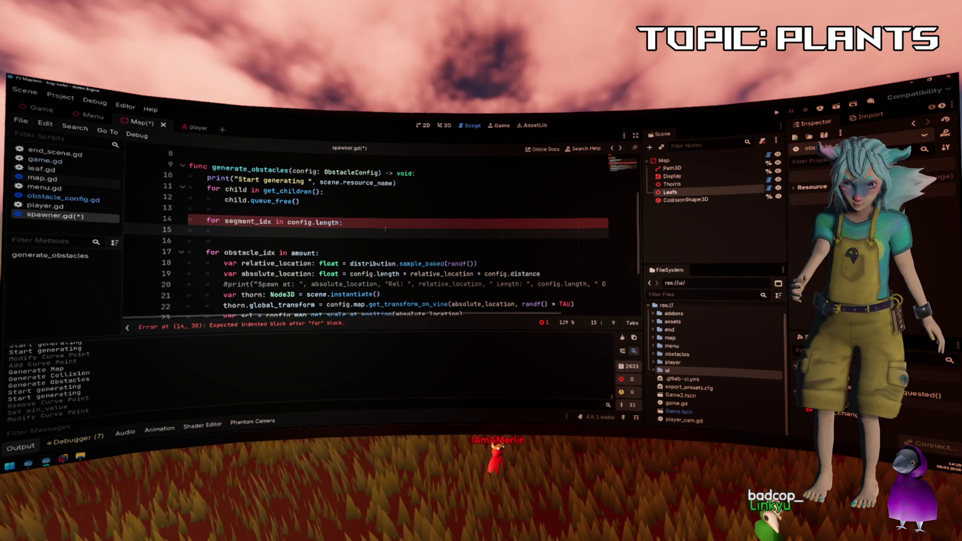
# Write distribution.sample_baked(segment_idx / config.length) on line 15 inside the segment loop.
pyautogui.scroll(-1, 384, 229)
pyautogui.click(384, 228)
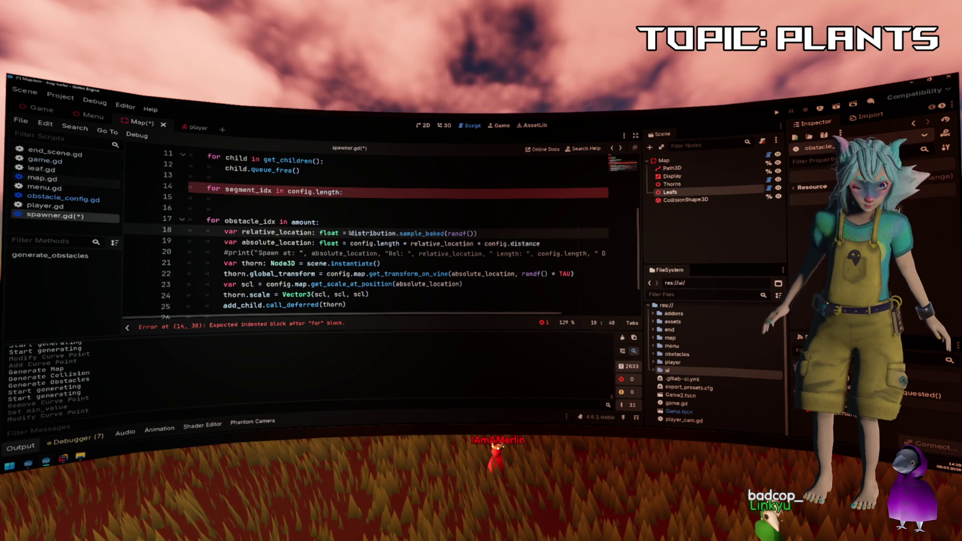
pyautogui.moveTo(350, 233)
pyautogui.mouseDown()
pyautogui.moveTo(459, 233)
pyautogui.moveTo(444, 234)
pyautogui.mouseUp()
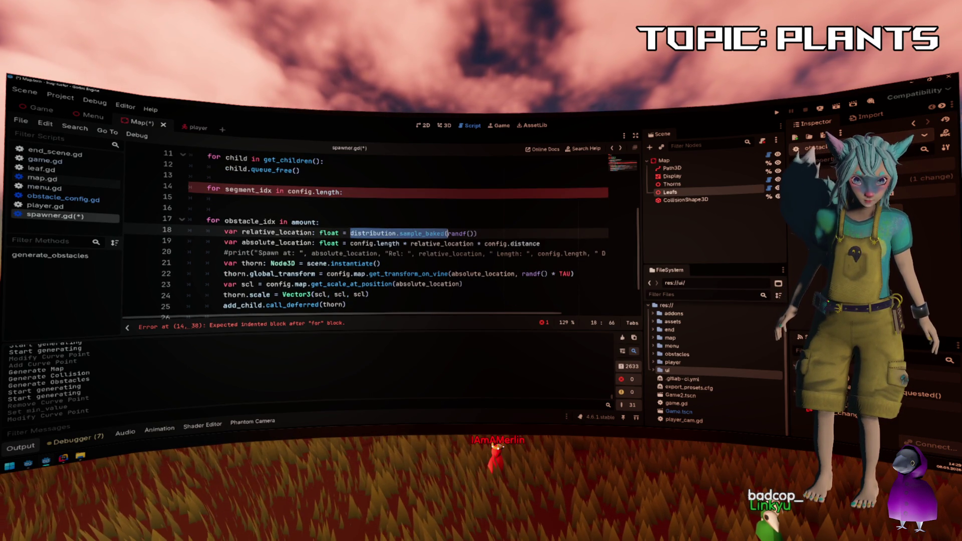
pyautogui.click(396, 198)
pyautogui.write('distribution.sample_baked(')
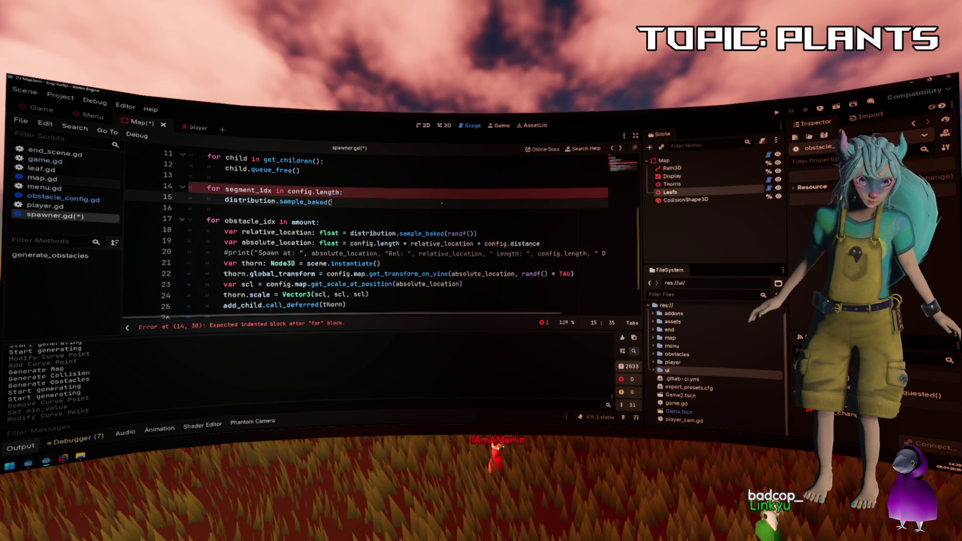
pyautogui.write('(segment_idx /')
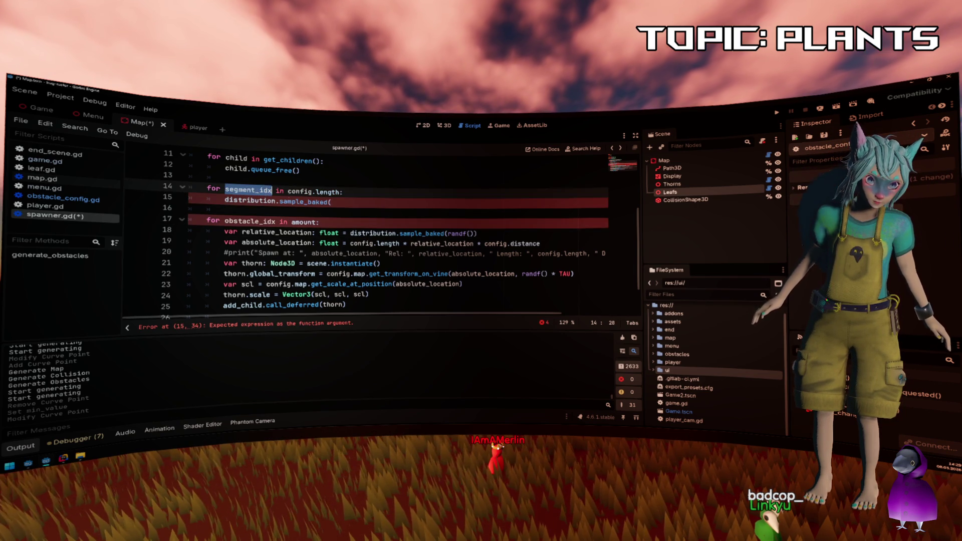
pyautogui.click(343, 192)
pyautogui.moveTo(342, 191); pyautogui.dragTo(288, 192)
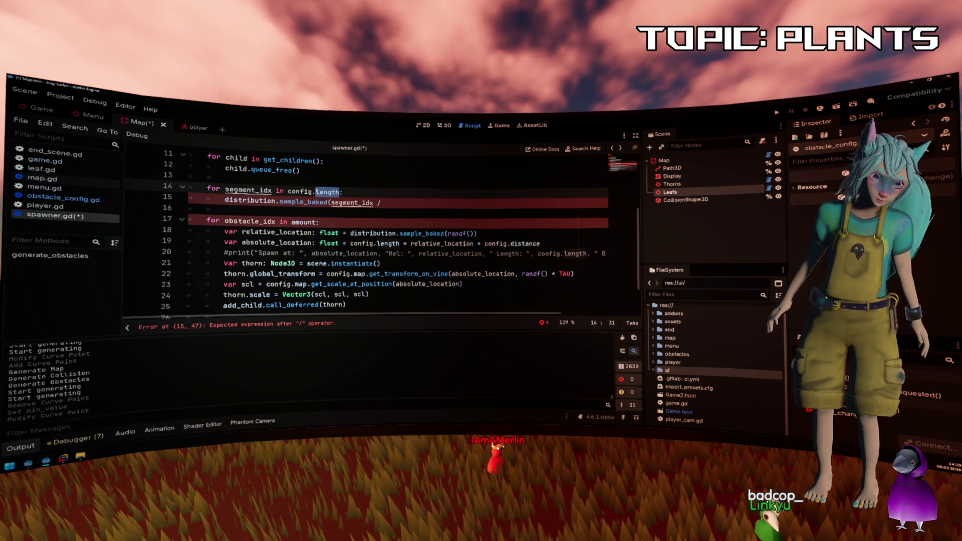
pyautogui.hotkey('ctrl', 'c')
pyautogui.click(382, 202)
pyautogui.hotkey('ctrl', 'v')
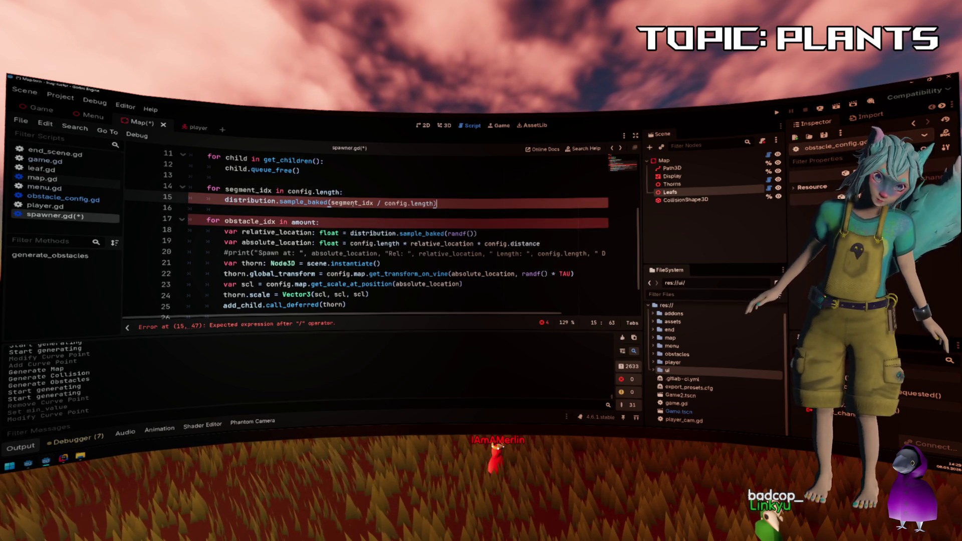
pyautogui.write(')')
# Assign the sample to 'var spawn_amount_max' and add a blank line below it.
pyautogui.press('Home')
pyautogui.write('var ')
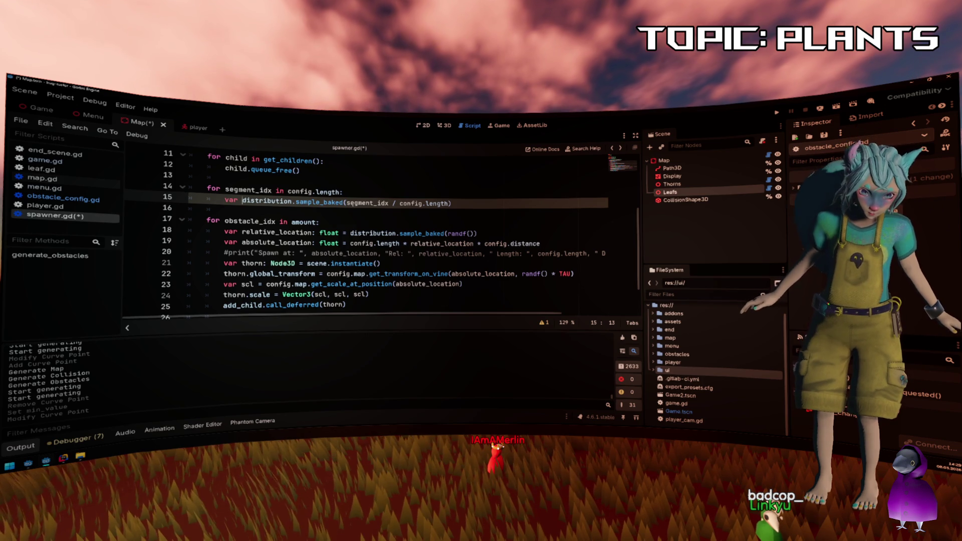
pyautogui.write('amount =')
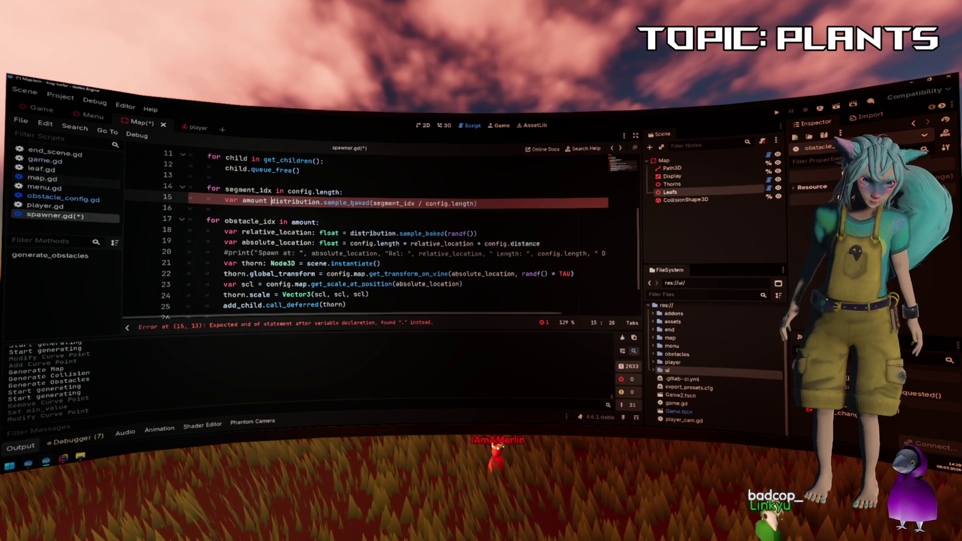
pyautogui.hotkey('ctrl', 'shift', 'Right')
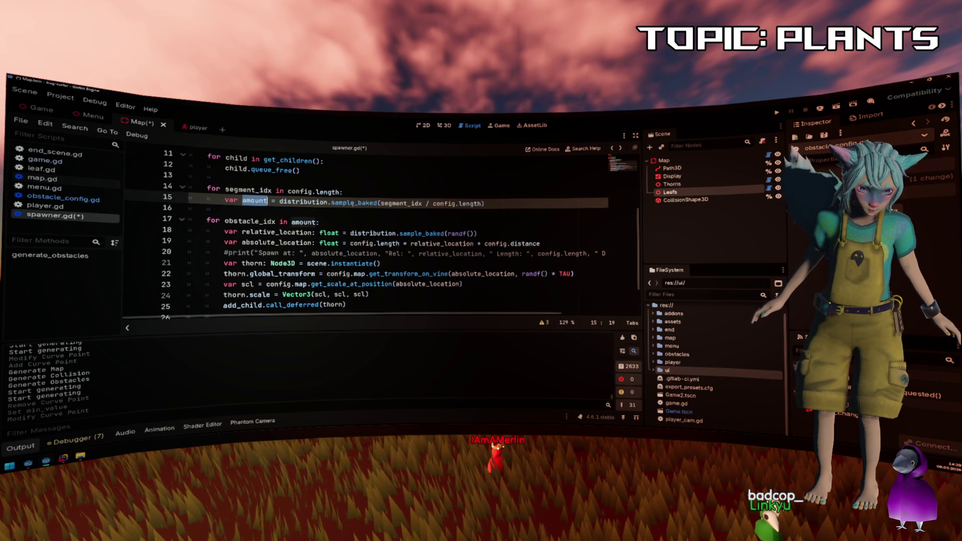
pyautogui.press('Left')
pyautogui.write('spawn_')
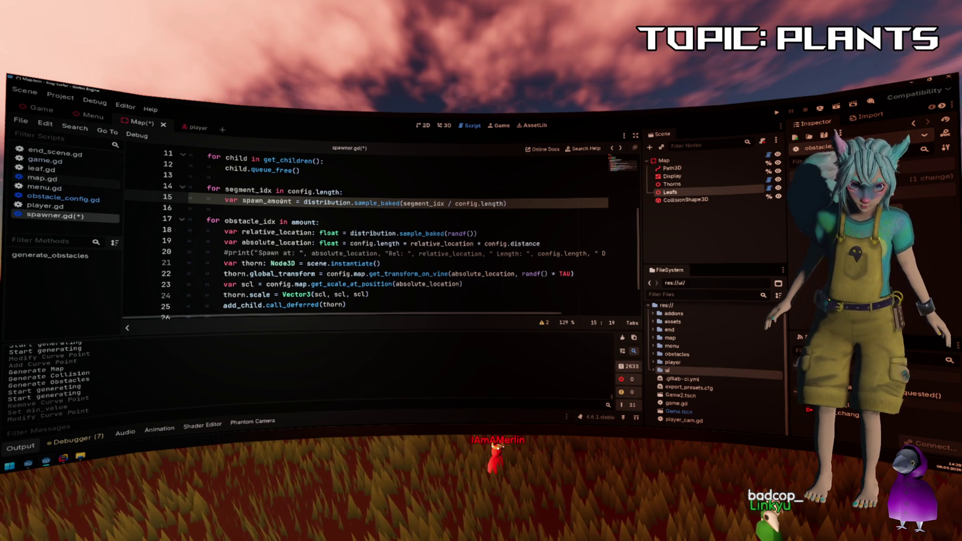
pyautogui.hotkey('ctrl', 'Right')
pyautogui.write('_max')
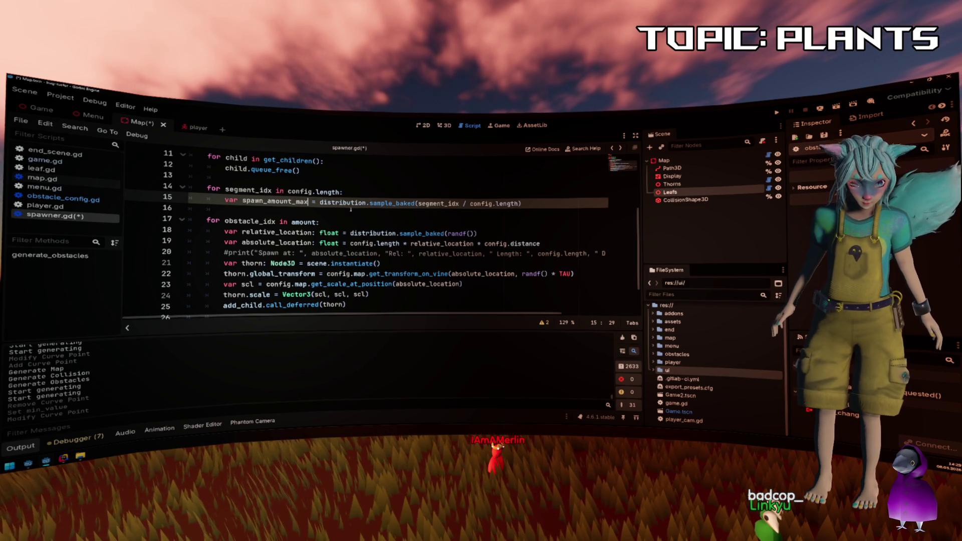
pyautogui.hotkey('ctrl', 'd')
pyautogui.click(534, 203)
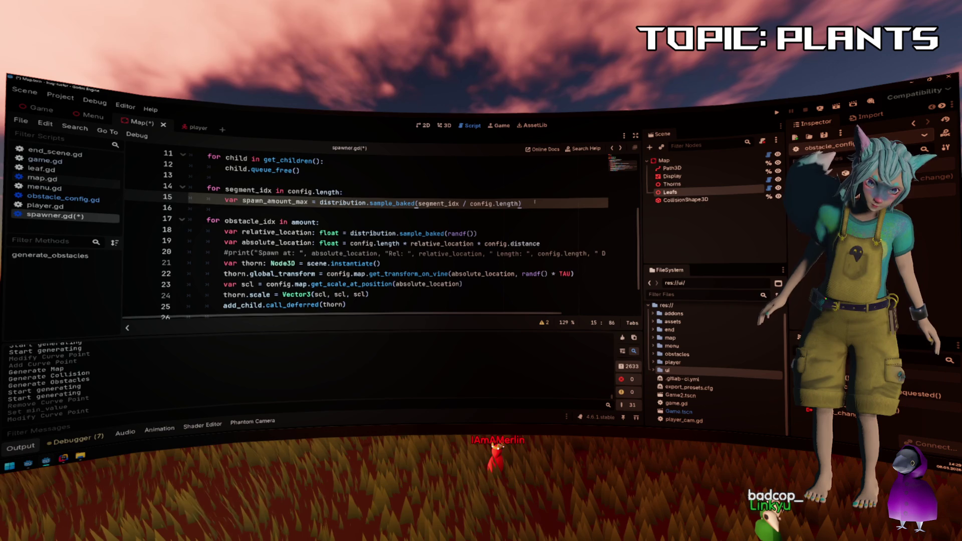
pyautogui.press('Return')
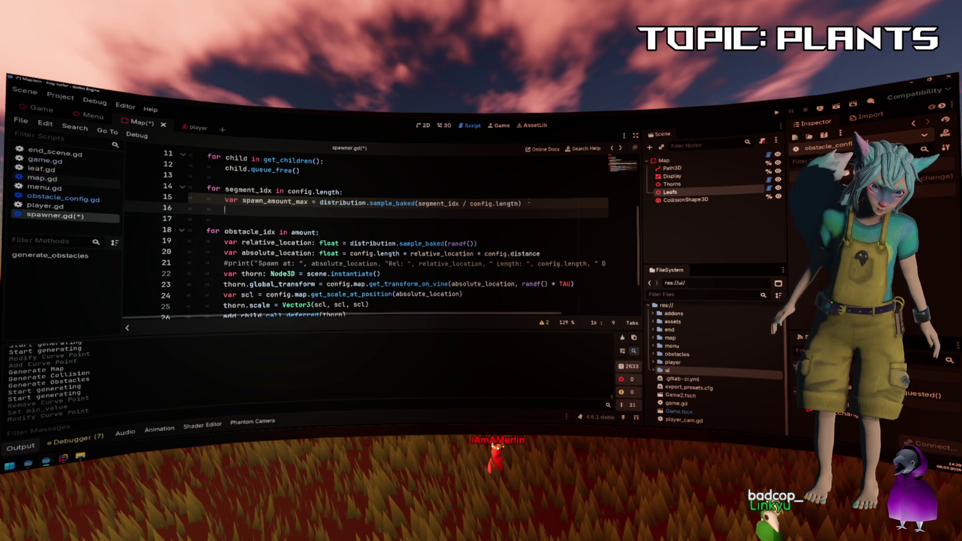
# Copy the relative_location and absolute_location lines into line 16 of the segment loop.
pyautogui.click(540, 253)
pyautogui.moveTo(540, 253); pyautogui.dragTo(225, 243)
pyautogui.hotkey('ctrl', 'c')
pyautogui.click(268, 210)
pyautogui.hotkey('ctrl', 'v')
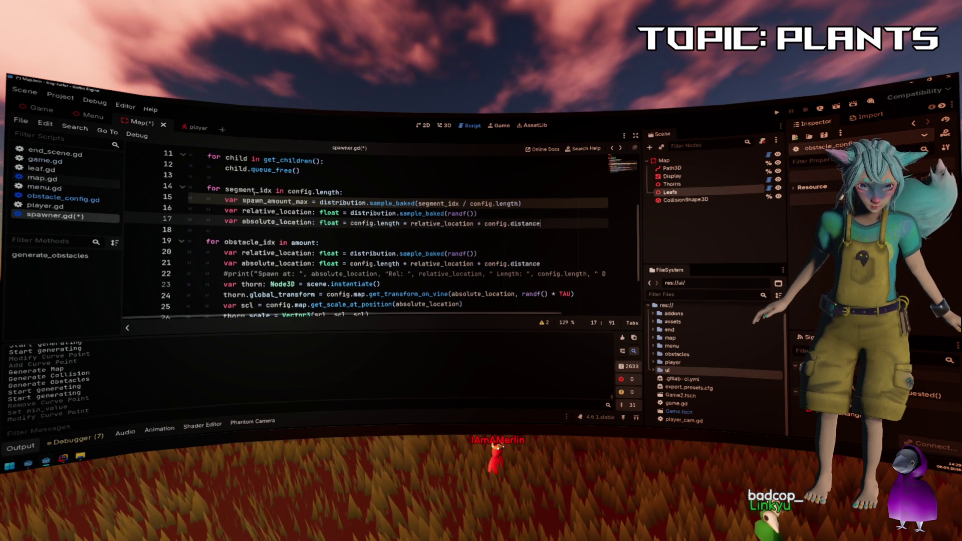
# Replace relative_location with segment_idx in the formula and delete the copied relative_location line.
pyautogui.doubleClick(248, 190)
pyautogui.hotkey('ctrl', 'c')
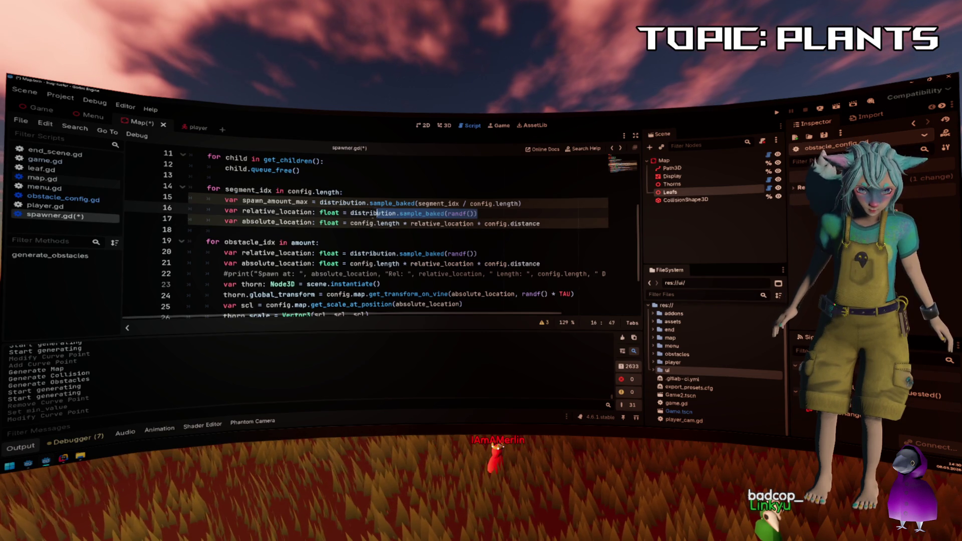
pyautogui.doubleClick(442, 223)
pyautogui.hotkey('ctrl', 'v')
pyautogui.click(482, 213)
pyautogui.moveTo(482, 213); pyautogui.dragTo(189, 214)
pyautogui.press('BackSpace')
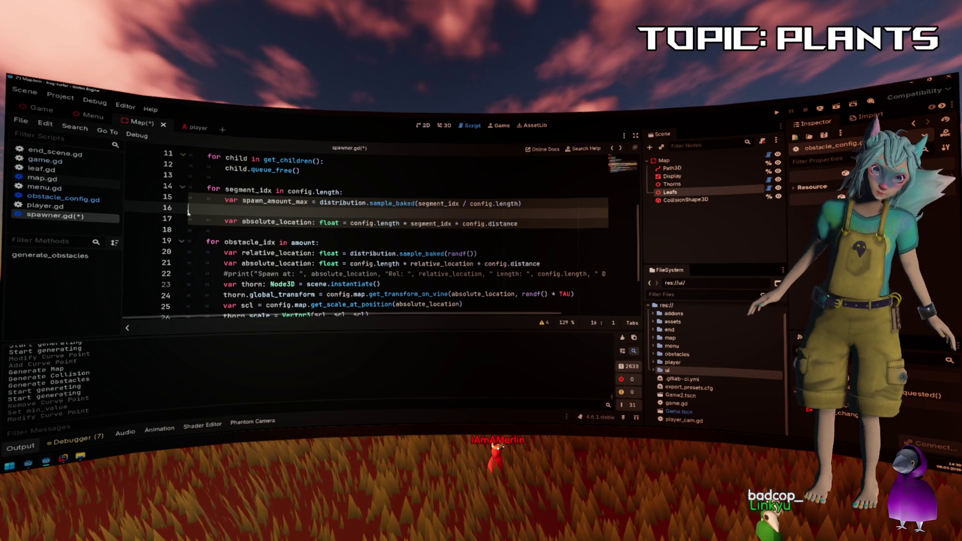
pyautogui.press('Delete')
# Rewrite absolute_location as segment_idx * config.distance + randf() * config.distance.
pyautogui.hotkey('ctrl', 'Right')
pyautogui.hotkey('ctrl', 'Right')
pyautogui.hotkey('ctrl', 'Right')
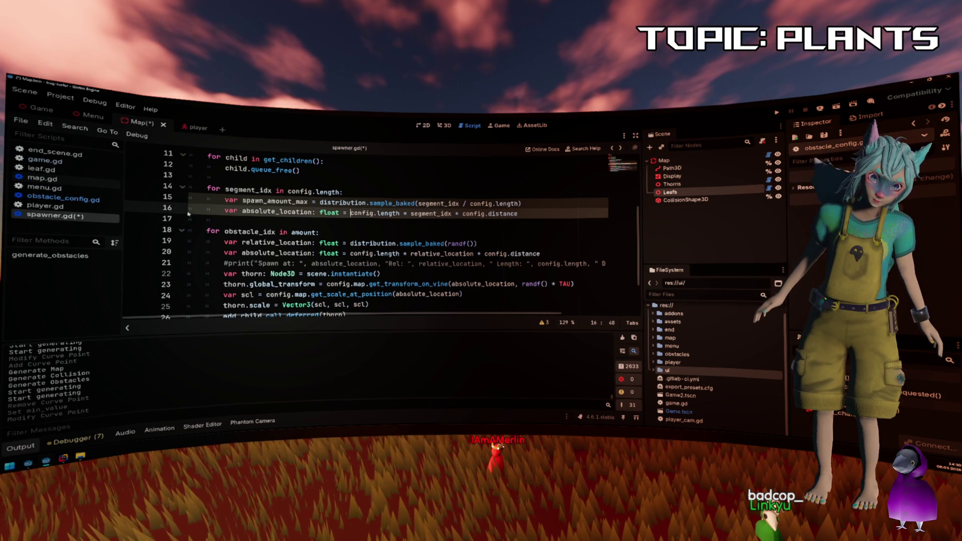
pyautogui.hotkey('ctrl', 'shift', 'Right')
pyautogui.hotkey('ctrl', 'shift', 'Right')
pyautogui.hotkey('ctrl', 'shift', 'Right')
pyautogui.hotkey('ctrl', 'shift', 'Right')
pyautogui.hotkey('ctrl', 'shift', 'Left')
pyautogui.press('BackSpace')
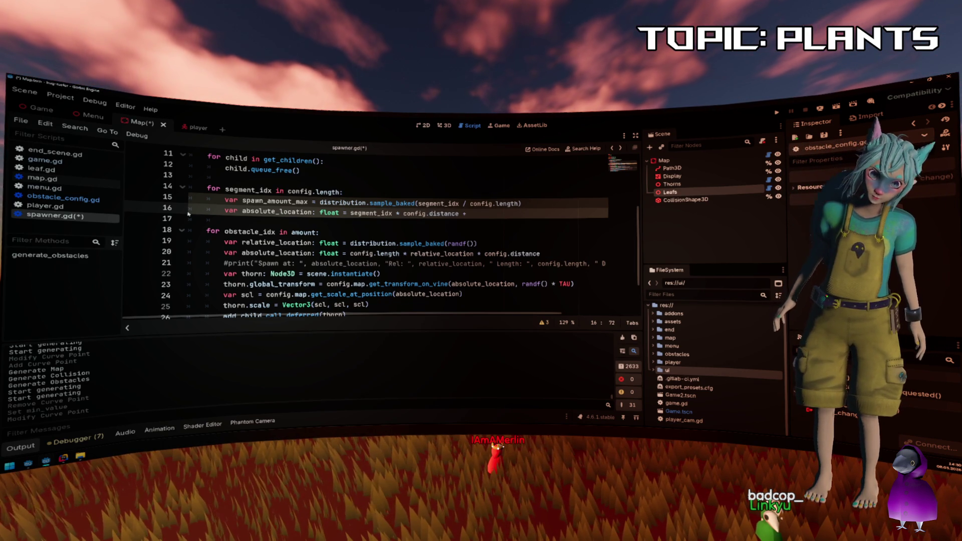
pyautogui.write('randf()')
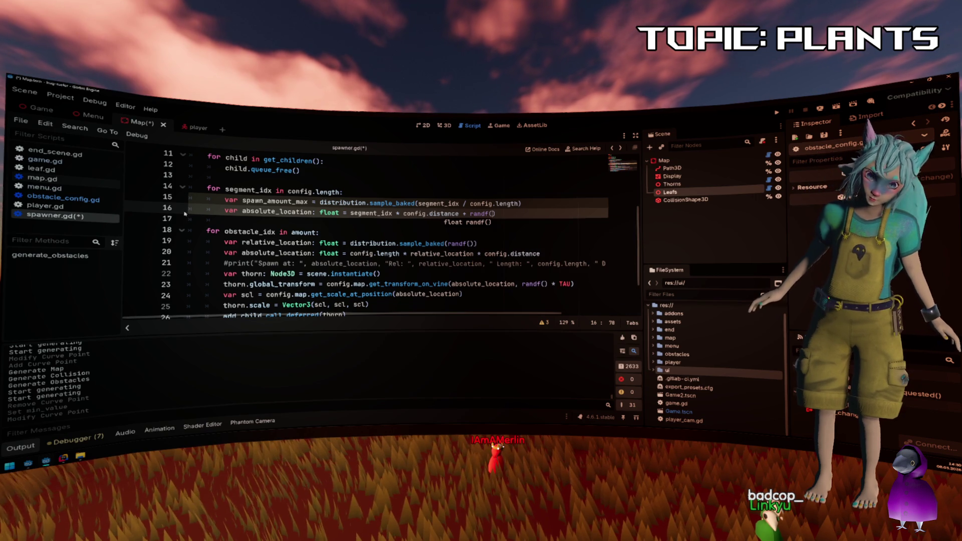
pyautogui.click(404, 213)
pyautogui.moveTo(404, 213); pyautogui.dragTo(458, 213)
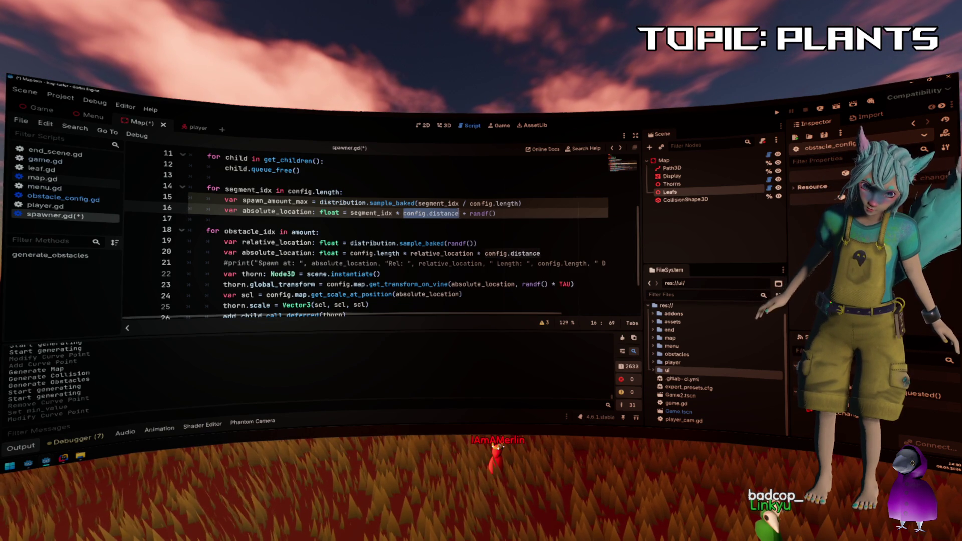
pyautogui.click(528, 213)
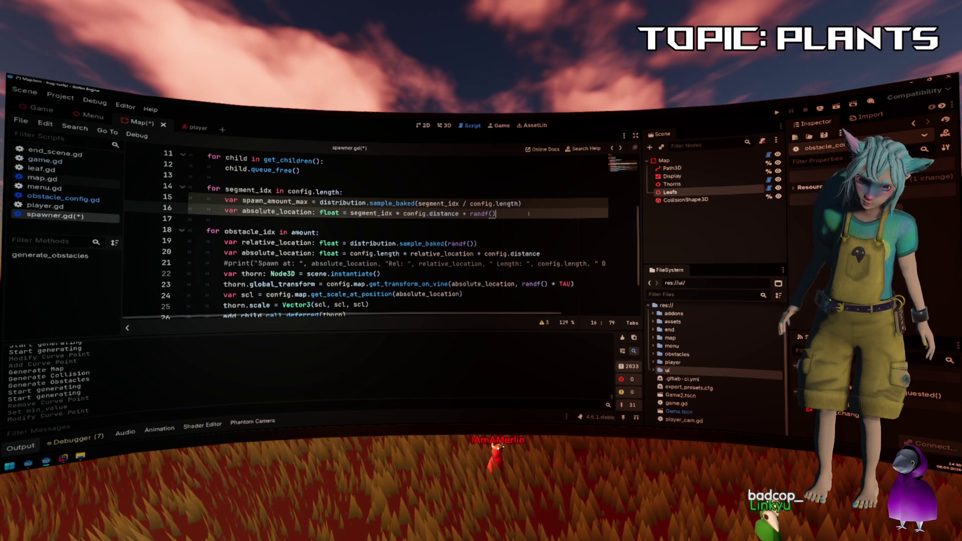
pyautogui.write(' * config.distance')
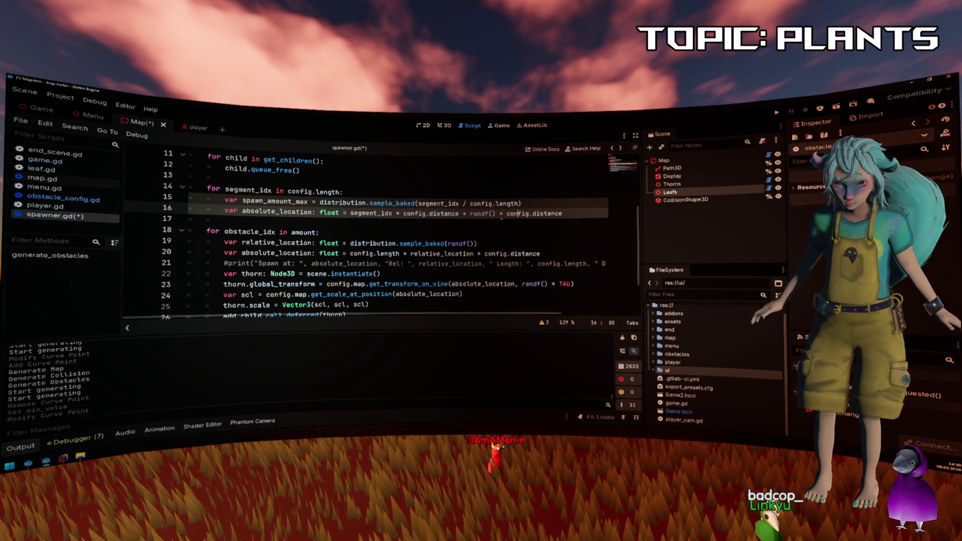
pyautogui.moveTo(470, 213); pyautogui.dragTo(570, 214)
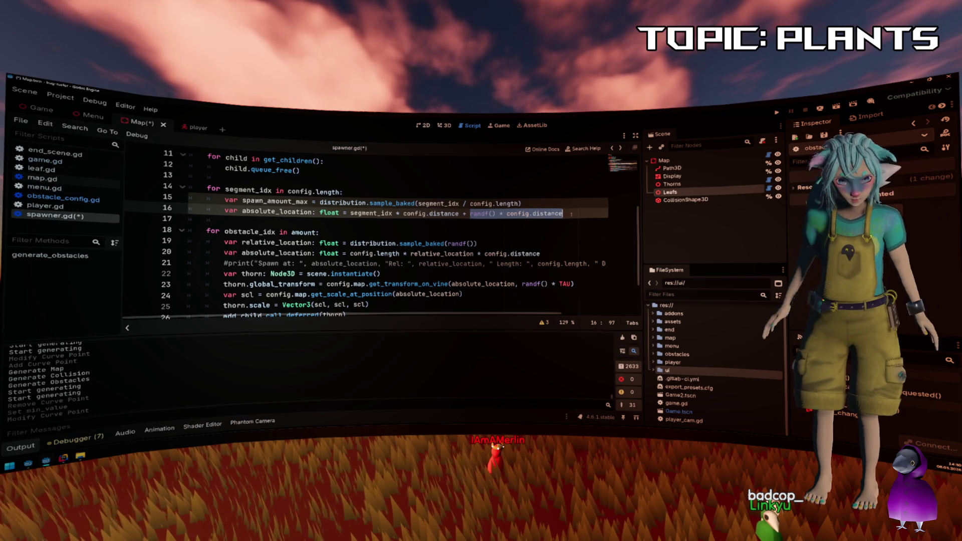
# Wrap absolute_location in an inner 'for spawn_idx in spawn_amount_max * randf():' loop.
pyautogui.press('Up')
pyautogui.press('Return')
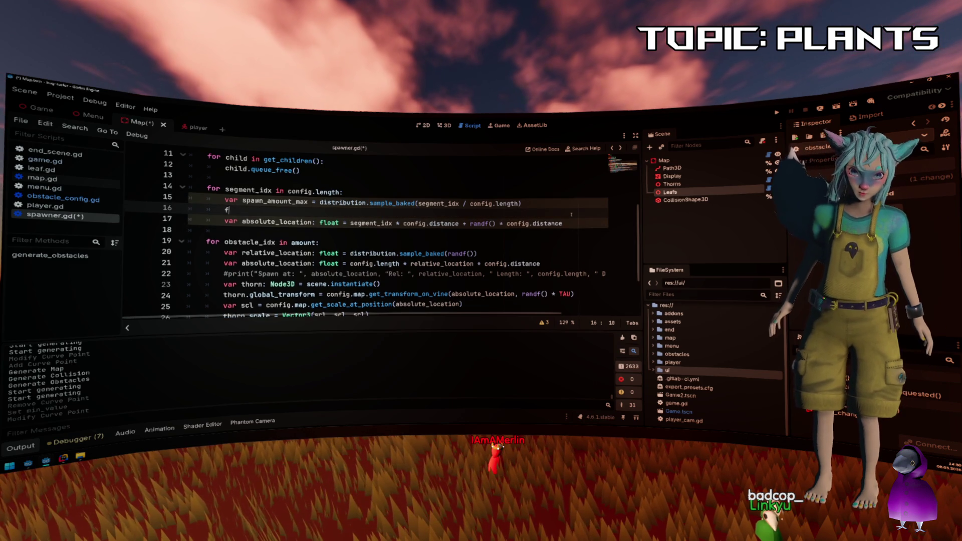
pyautogui.write('for spawn_i')
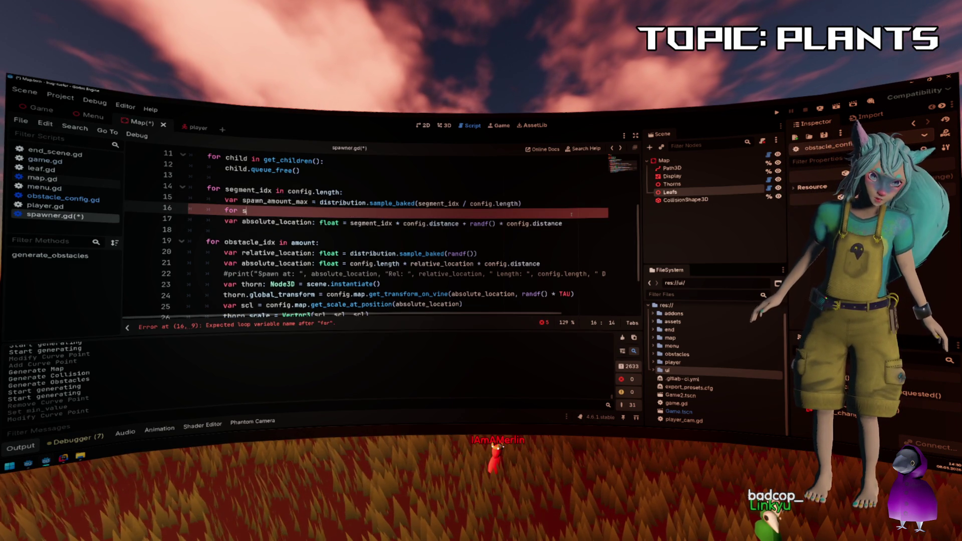
pyautogui.write('dx in spawn_amount_max')
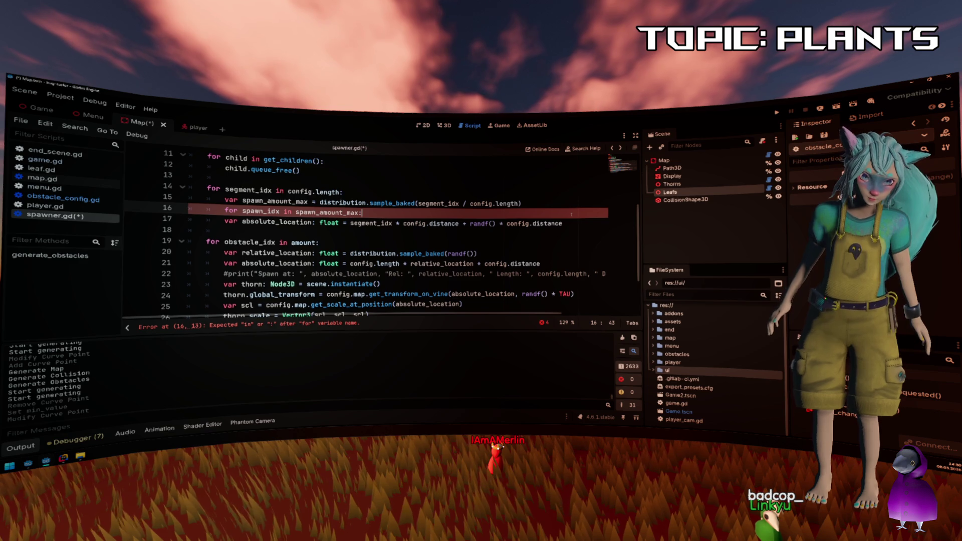
pyautogui.write(':')
pyautogui.press('Down')
pyautogui.press('Home')
pyautogui.press('Tab')
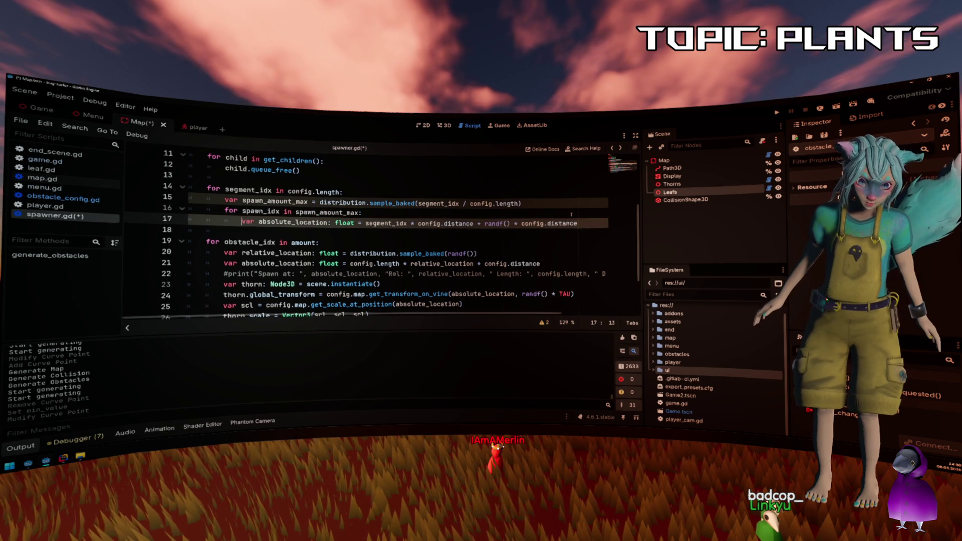
pyautogui.click(571, 214)
pyautogui.scroll(-1, 576, 210)
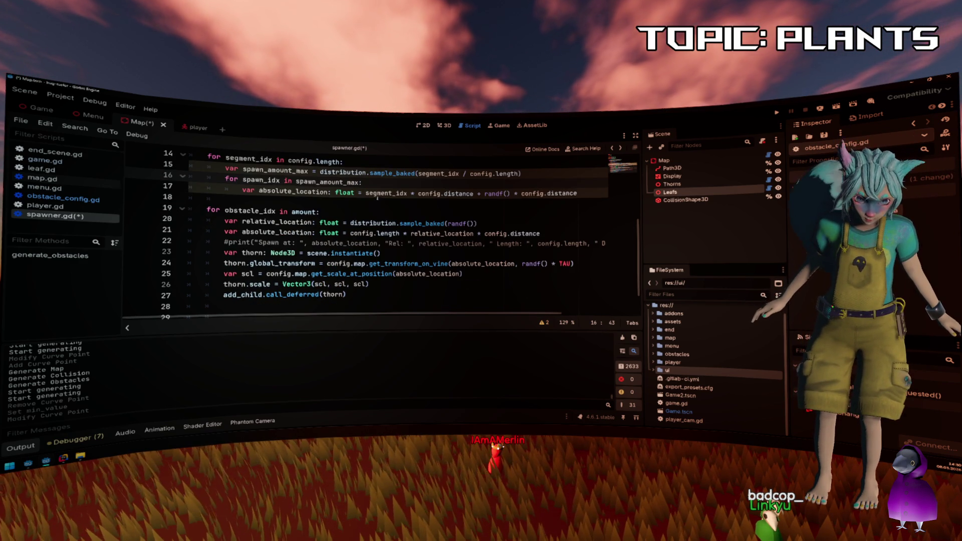
pyautogui.press('Left')
pyautogui.write('* randf(')
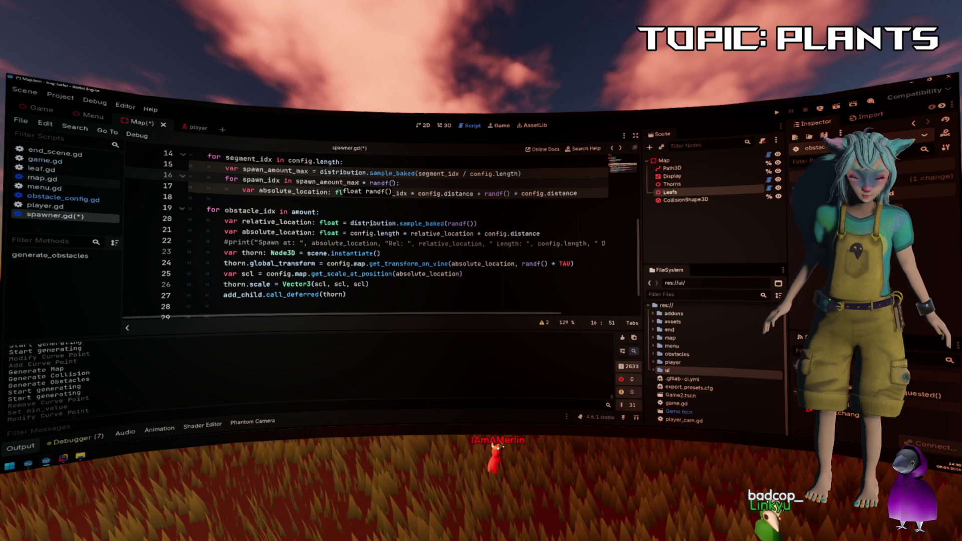
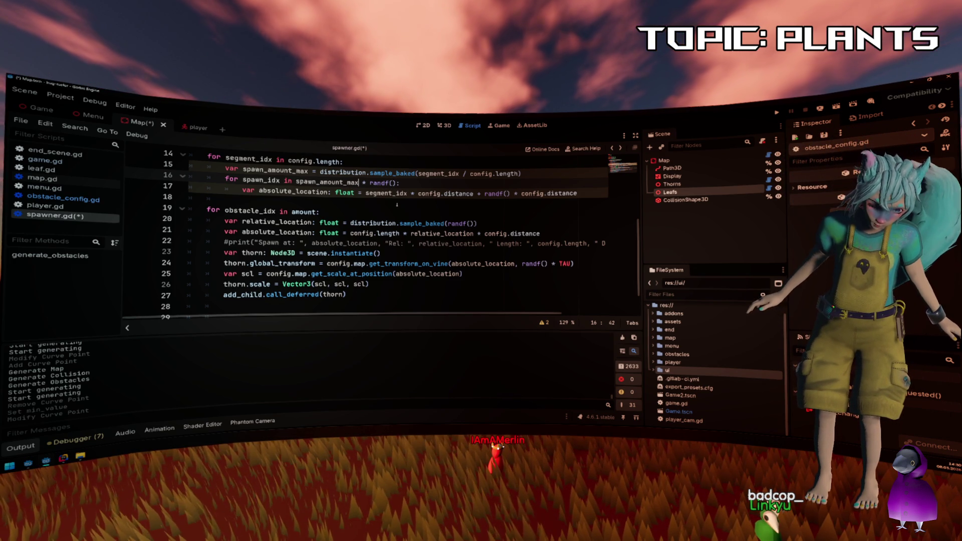
# Add a new indented line after the absolute_location line 17 in spawner.gd.
pyautogui.press('Down')
pyautogui.press('End')
pyautogui.press('Return')
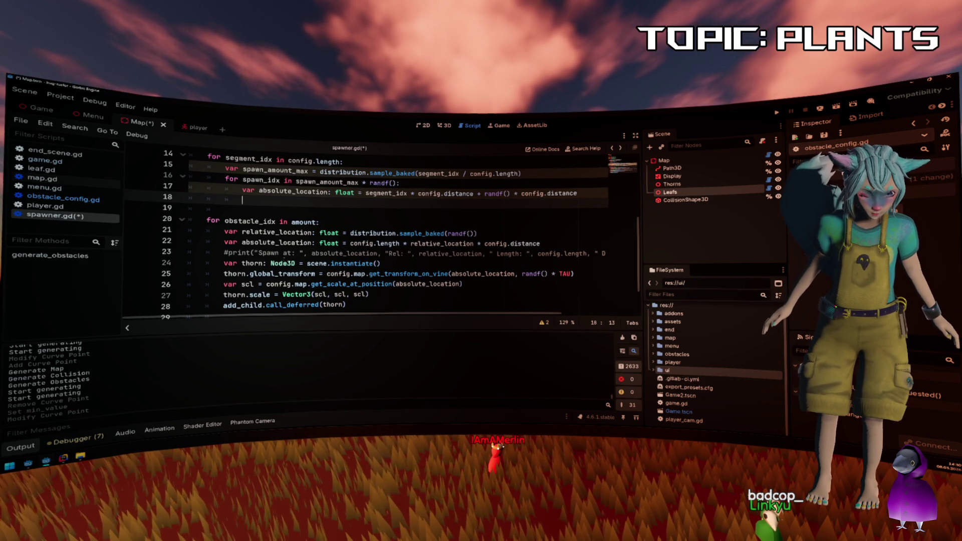
# Insert a blank line directly above the 'var thorn' spawning code.
pyautogui.moveTo(281, 262)
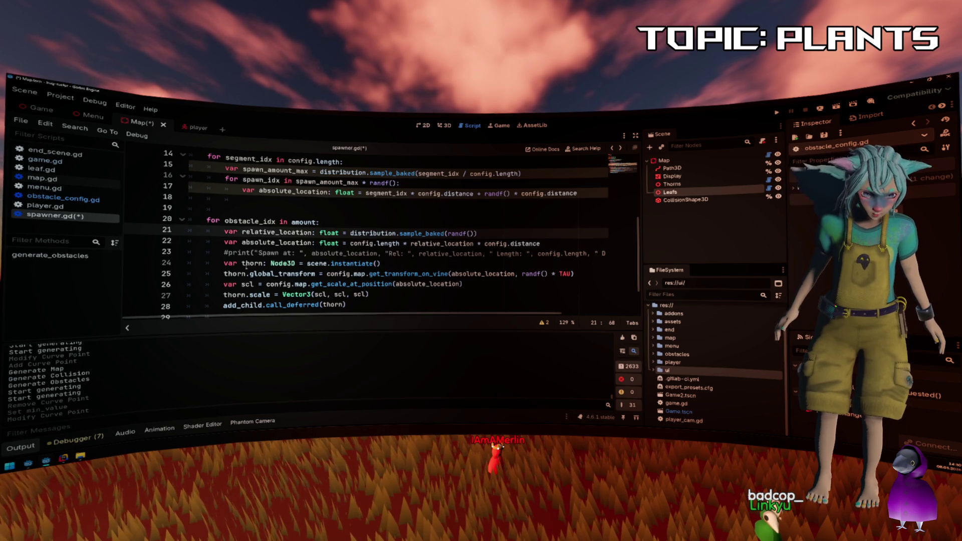
pyautogui.click(223, 263)
pyautogui.moveTo(223, 263)
pyautogui.mouseDown()
pyautogui.moveTo(469, 274)
pyautogui.moveTo(485, 304)
pyautogui.mouseUp()
pyautogui.scroll(-1, 484, 297)
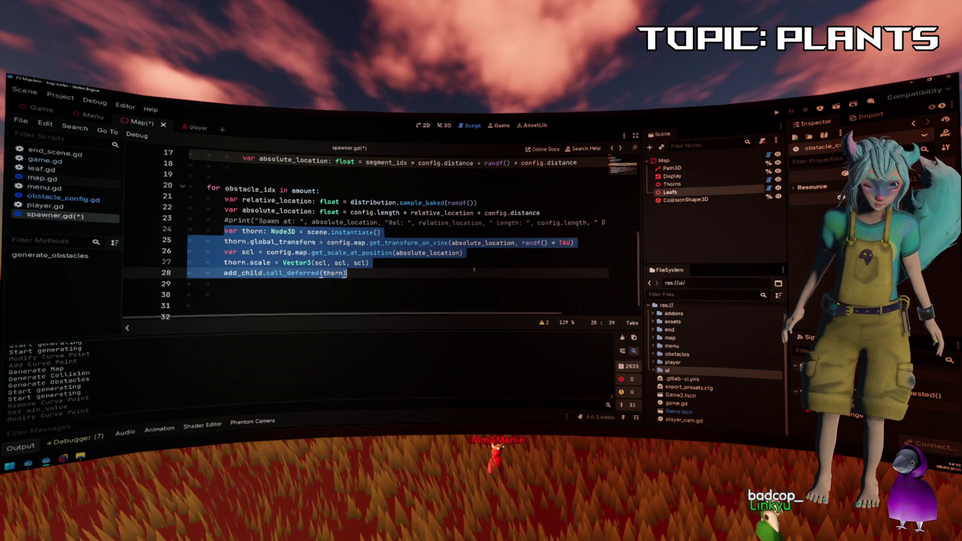
pyautogui.scroll(1, 472, 272)
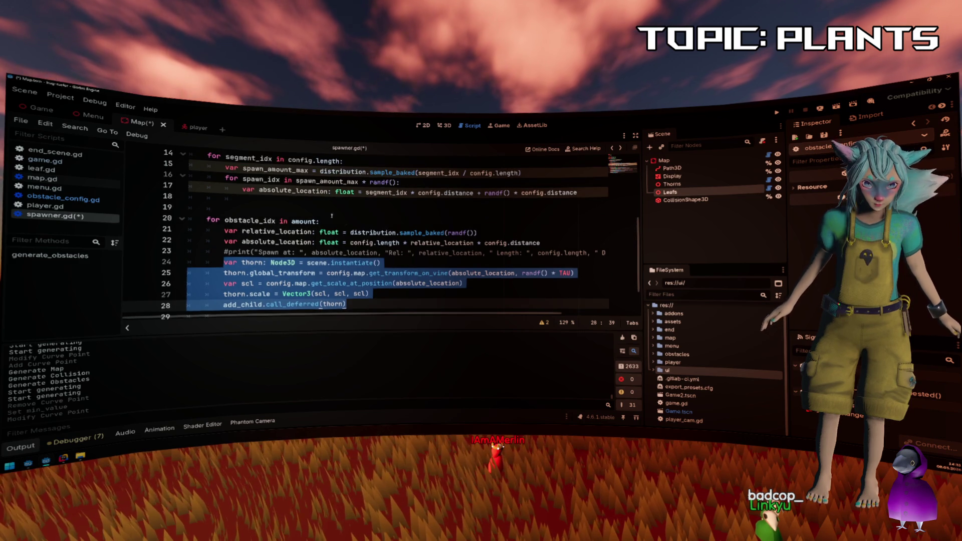
pyautogui.click(314, 202)
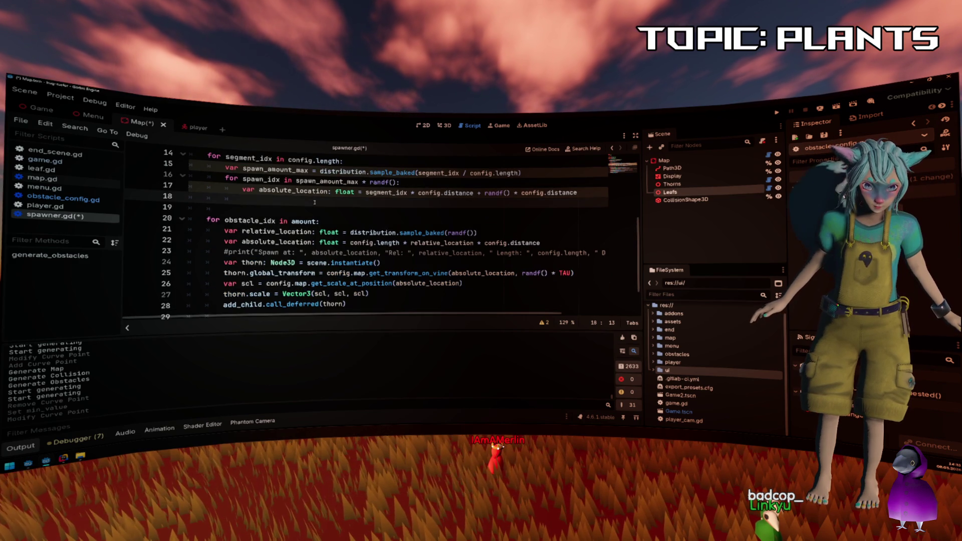
pyautogui.click(426, 262)
pyautogui.press('Up')
pyautogui.press('End')
pyautogui.press('Return')
pyautogui.press('Return')
# Write a 'func spawn' header above the thorn lines and unindent the function body.
pyautogui.press('BackSpace')
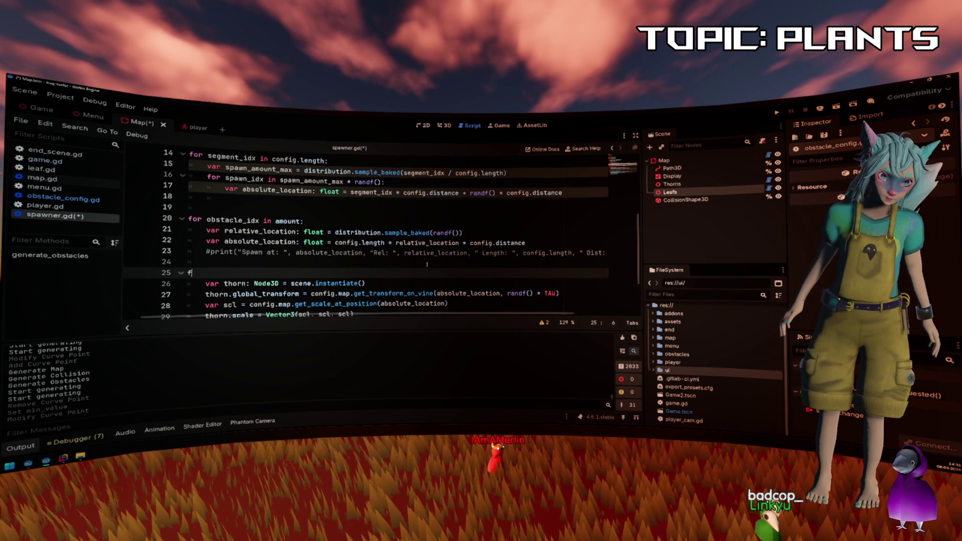
pyautogui.write('unc spawn')
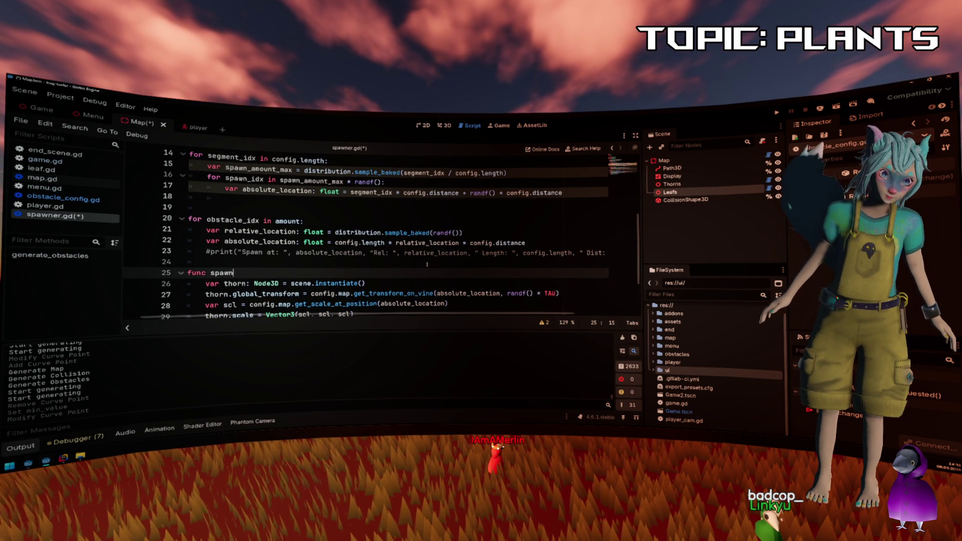
pyautogui.press('Home')
pyautogui.hotkey('ctrl', 'Delete')
pyautogui.press('End')
pyautogui.hotkey('ctrl', 'z')
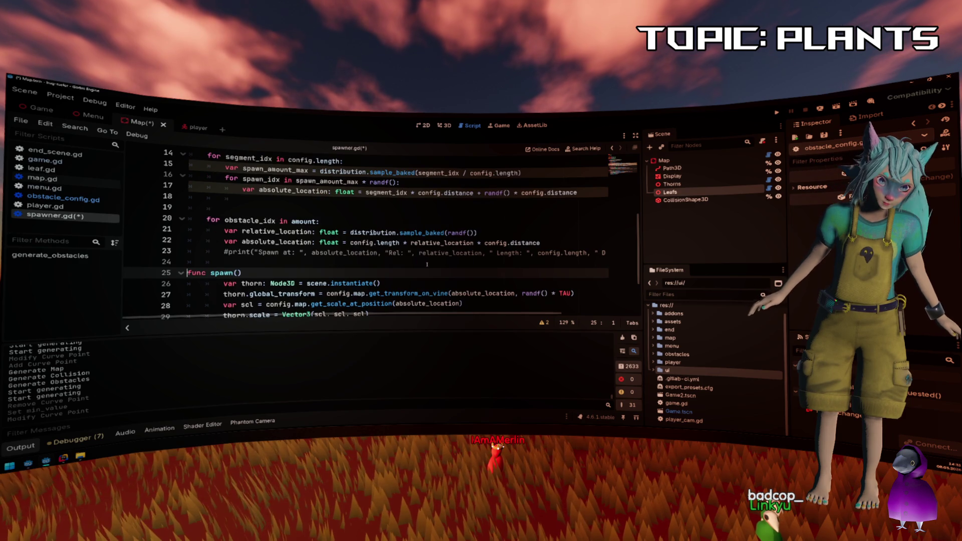
pyautogui.hotkey('shift', 'Down')
pyautogui.hotkey('shift', 'Down')
pyautogui.hotkey('shift', 'Down')
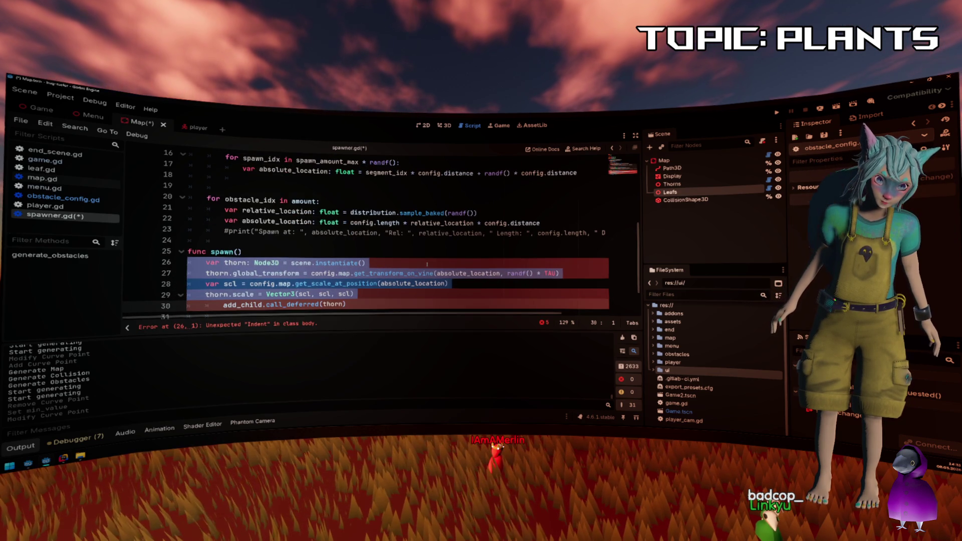
pyautogui.hotkey('shift', 'Tab')
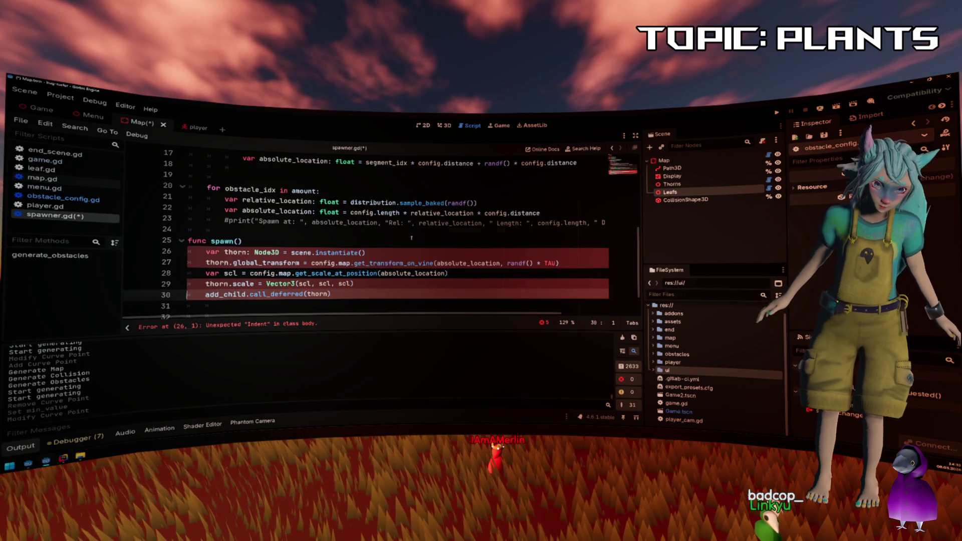
pyautogui.scroll(2, 411, 237)
pyautogui.scroll(-3, 411, 238)
# Add an absolute_location parameter to the spawn() signature.
pyautogui.click(346, 242)
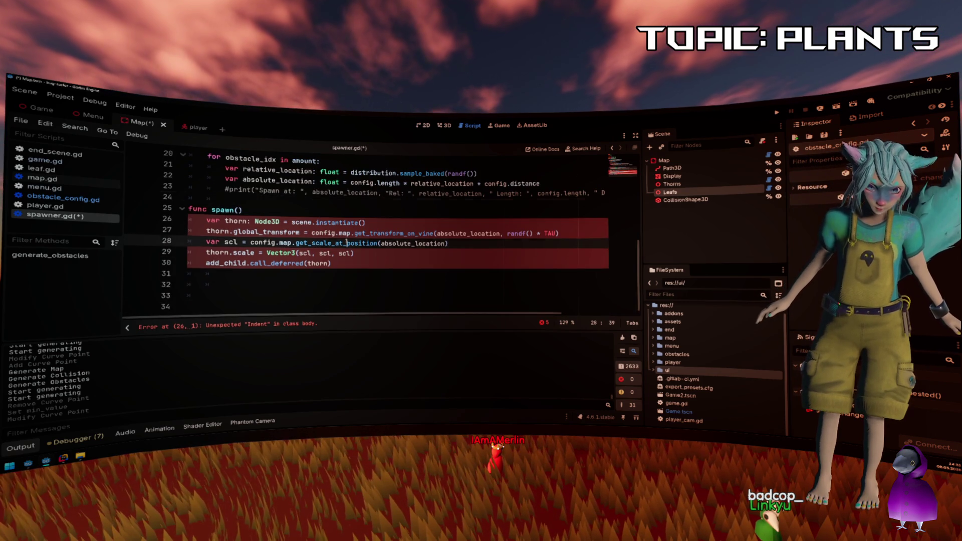
pyautogui.doubleClick(301, 222)
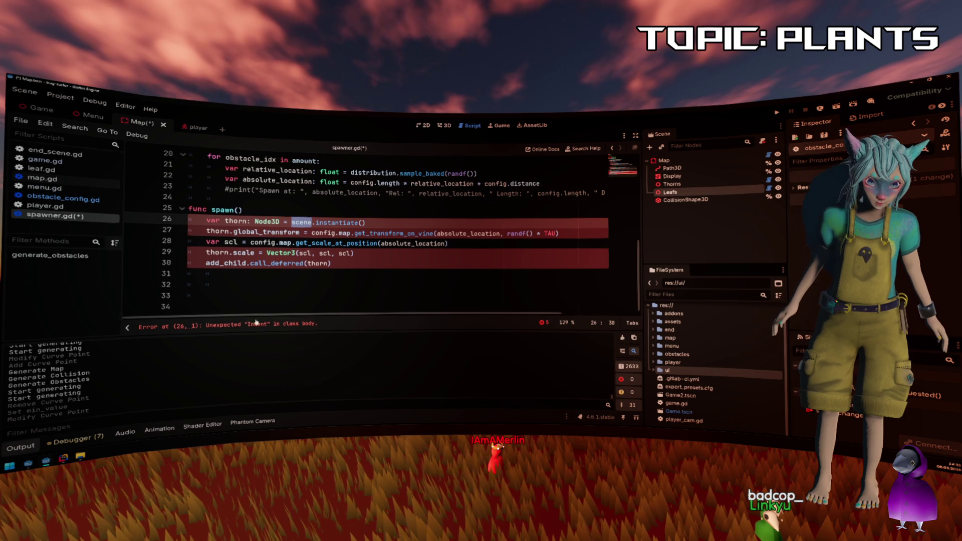
pyautogui.click(253, 210)
pyautogui.write('-> vo')
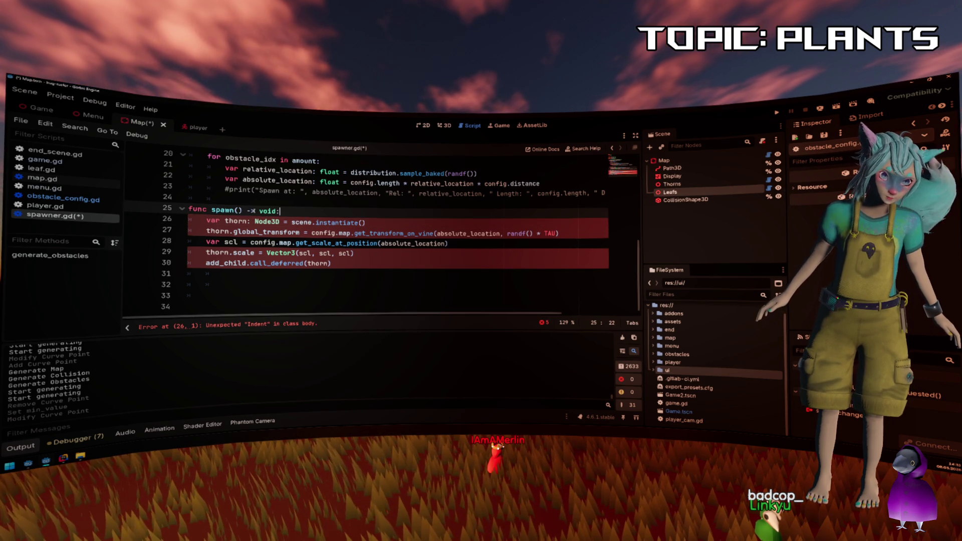
pyautogui.write('id:')
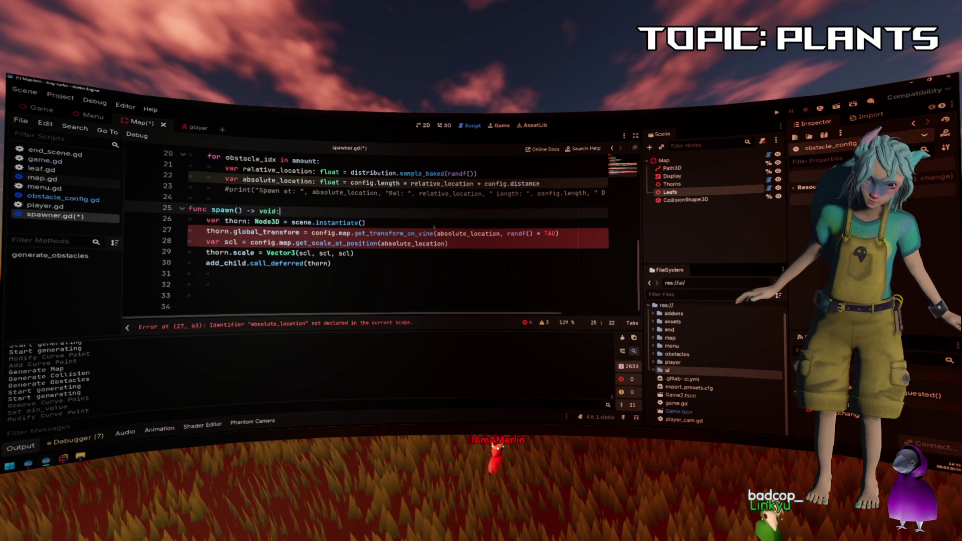
pyautogui.click(466, 234)
pyautogui.click(238, 211)
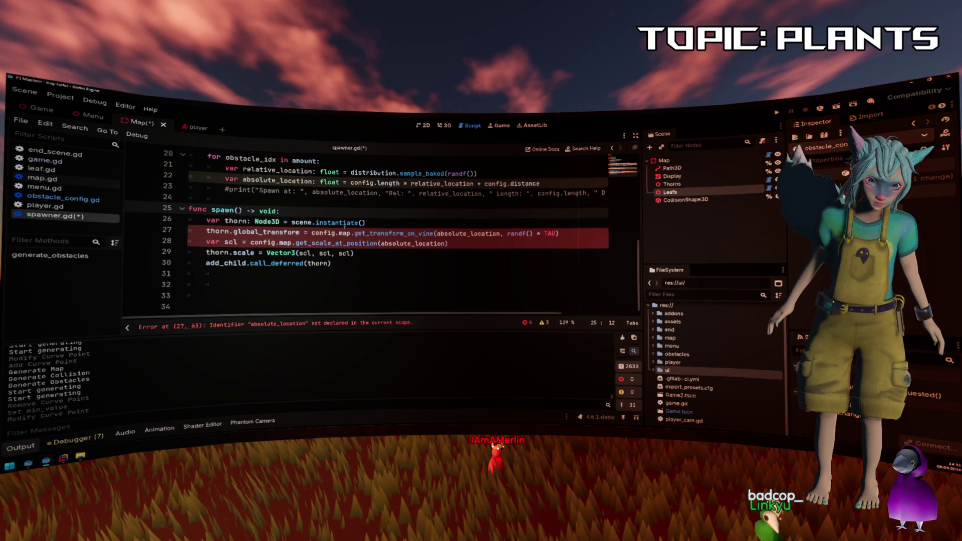
pyautogui.write('absolute_location')
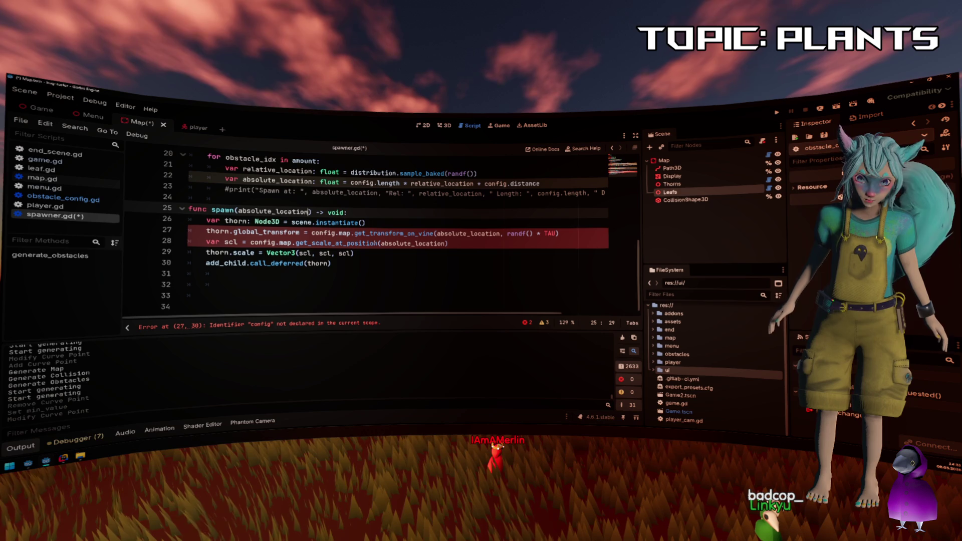
pyautogui.write(': float')
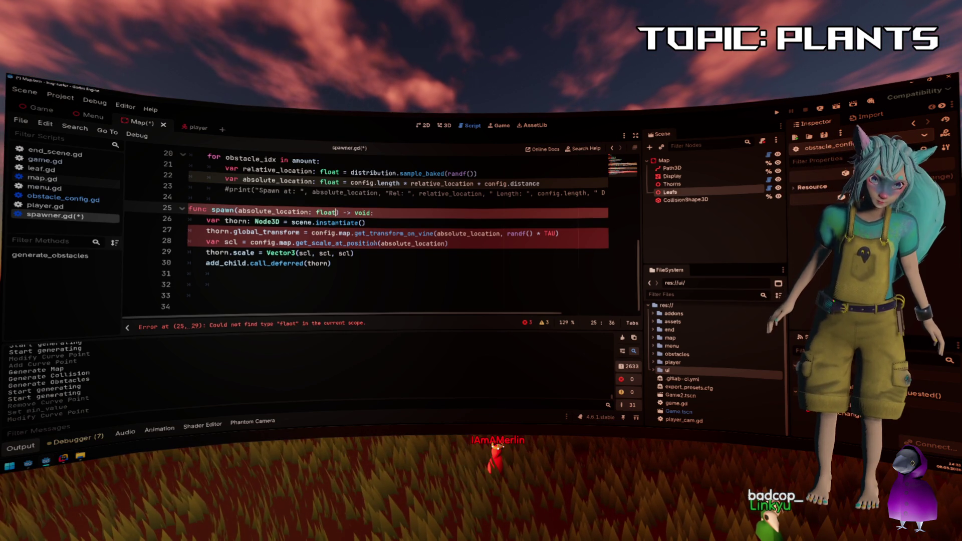
pyautogui.click(440, 224)
pyautogui.click(464, 233)
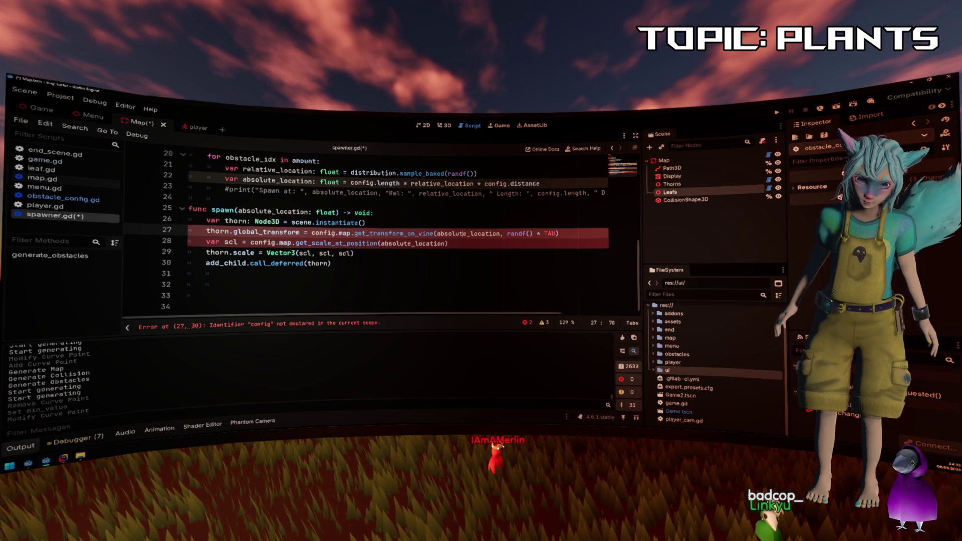
pyautogui.moveTo(328, 222)
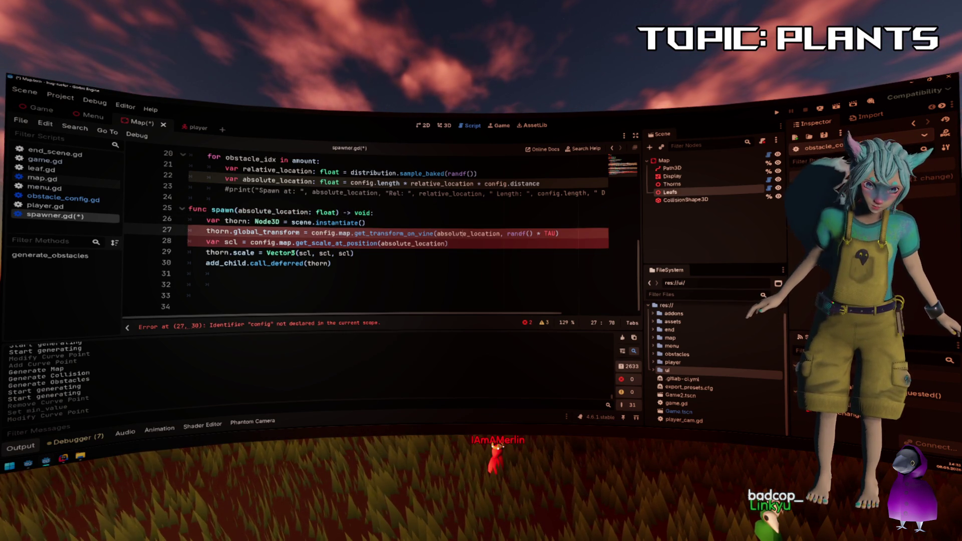
pyautogui.click(351, 233)
pyautogui.scroll(6, 291, 228)
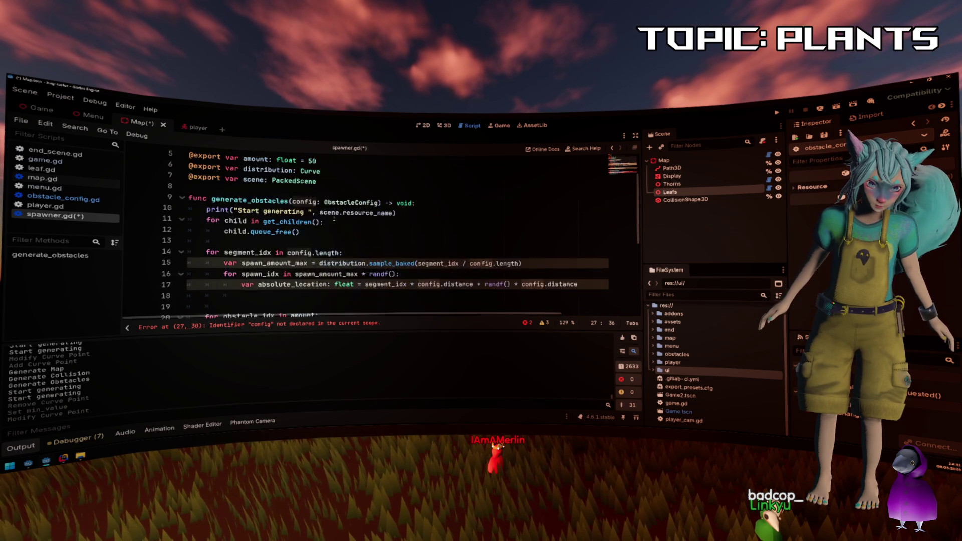
# Paste a config: ObstacleConfig parameter into spawn() and add a blank line above it.
pyautogui.moveTo(291, 233); pyautogui.dragTo(379, 233)
pyautogui.hotkey('ctrl', 'c')
pyautogui.scroll(-6, 379, 233)
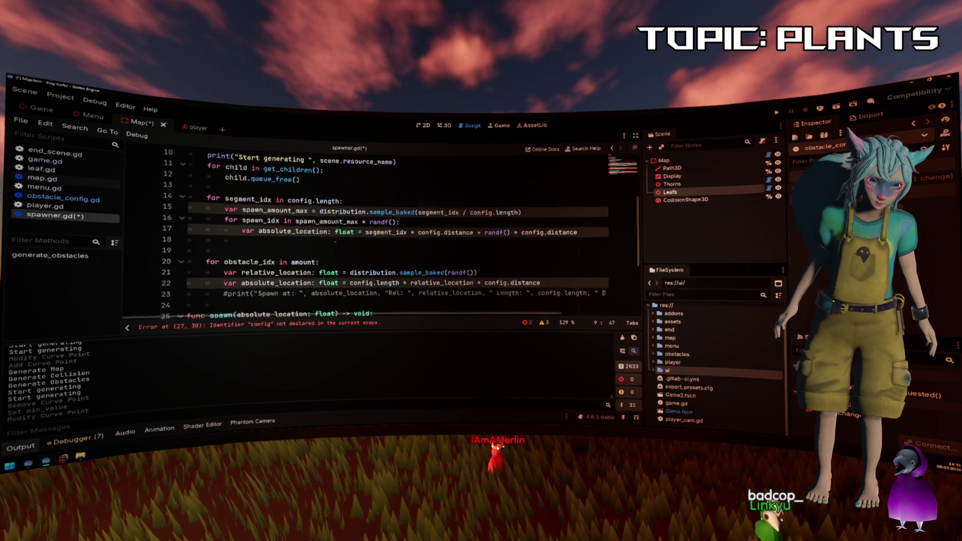
pyautogui.click(239, 211)
pyautogui.hotkey('ctrl', 'v')
pyautogui.write(',')
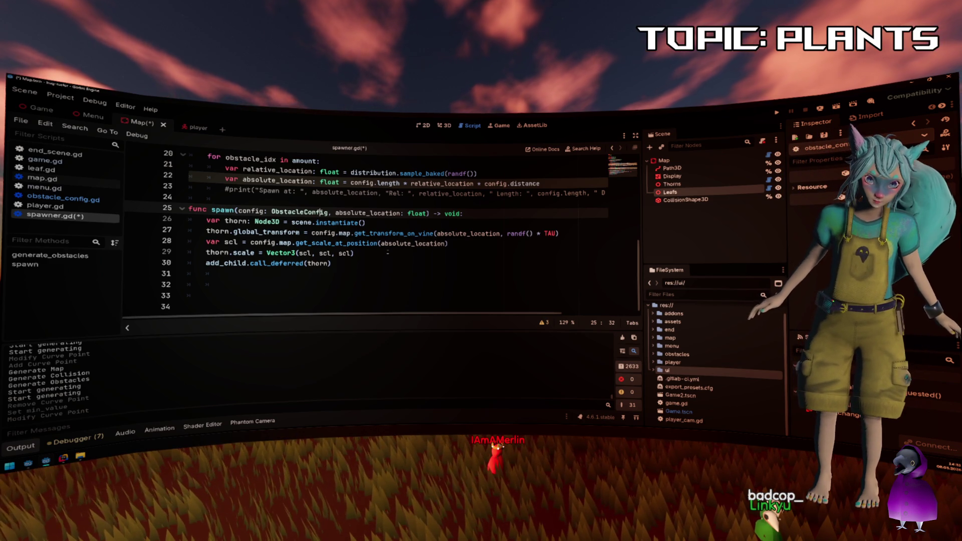
pyautogui.press('Up')
pyautogui.press('End')
pyautogui.press('Return')
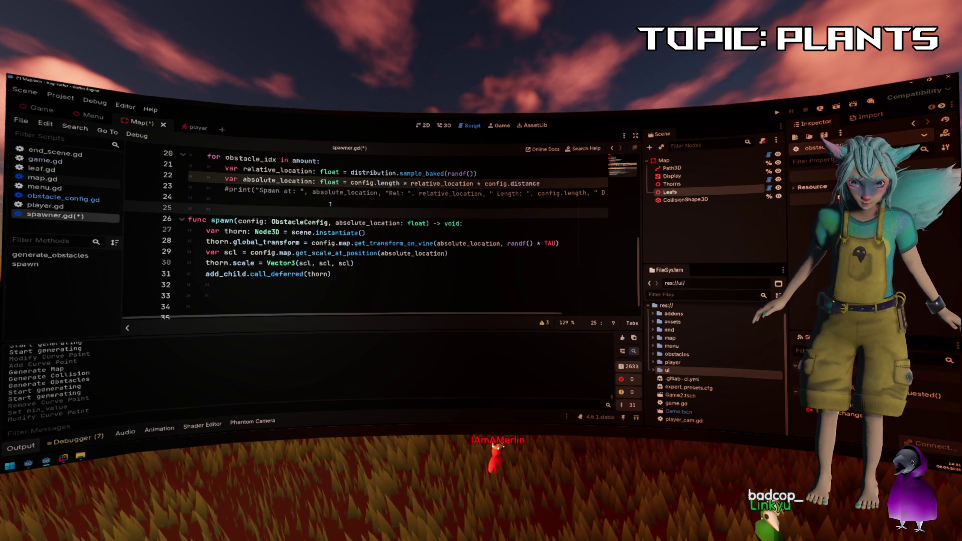
# Change that parameter to map: VineMap and drop the config. prefixes on lines 28–29.
pyautogui.doubleClick(245, 221)
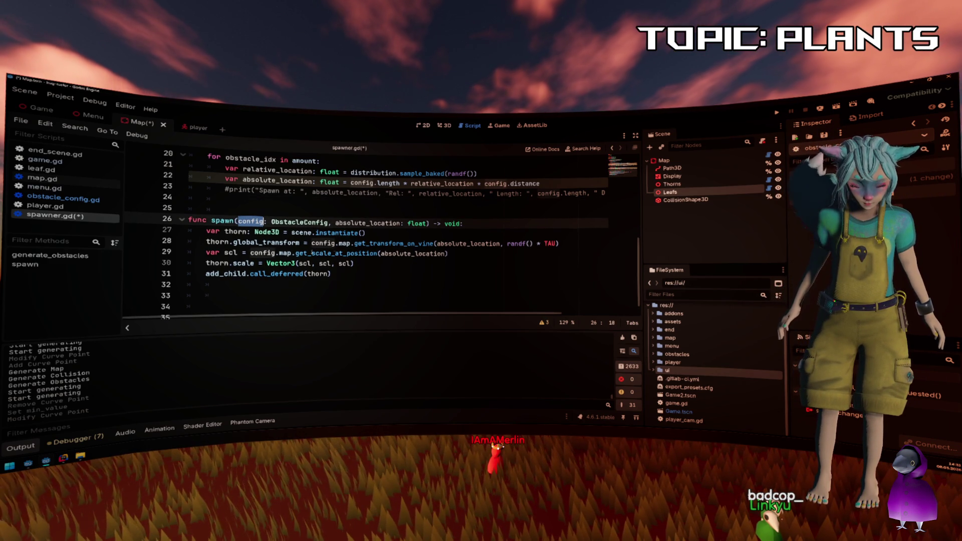
pyautogui.doubleClick(344, 243)
pyautogui.hotkey('ctrl', 'c')
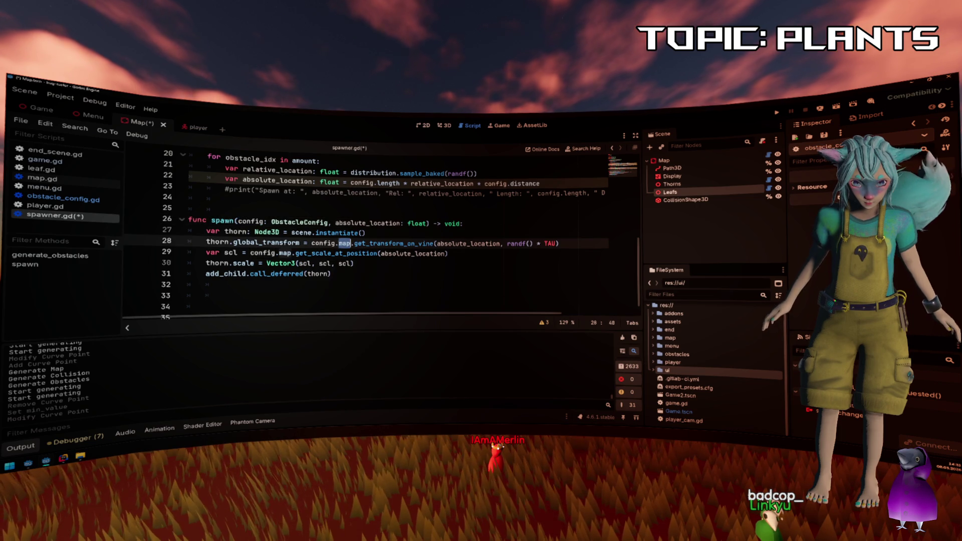
pyautogui.doubleClick(244, 221)
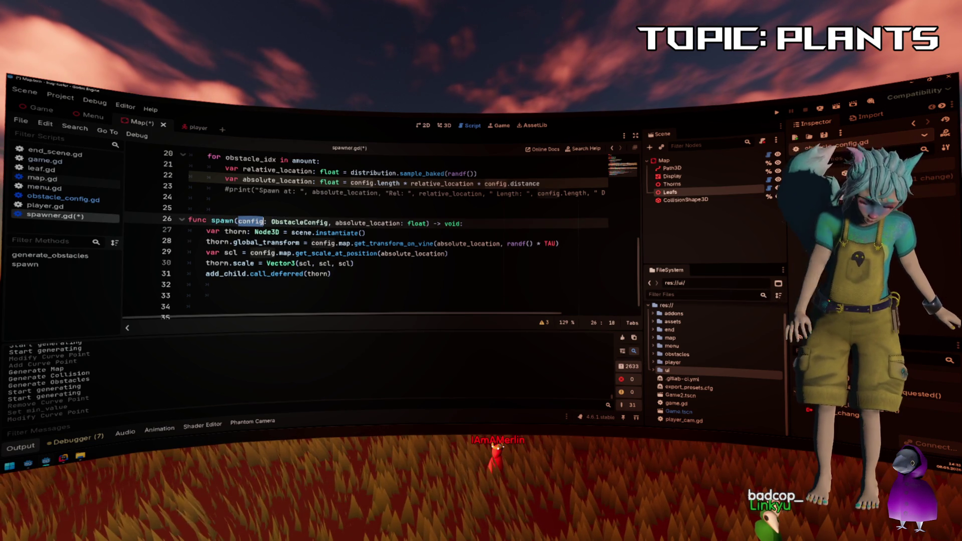
pyautogui.hotkey('ctrl', 'v')
pyautogui.press('Right')
pyautogui.hotkey('ctrl', 'shift', 'Right')
pyautogui.press('Delete')
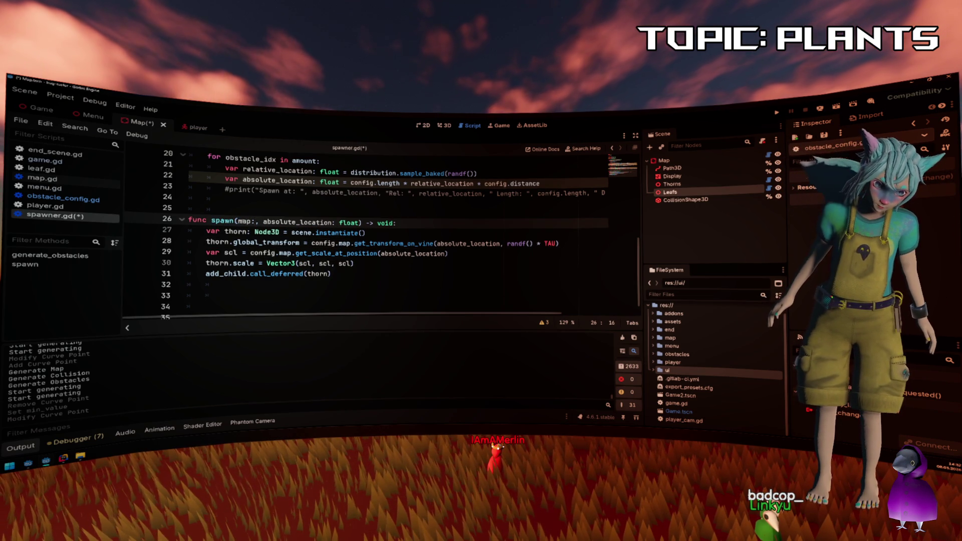
pyautogui.write('VineMap')
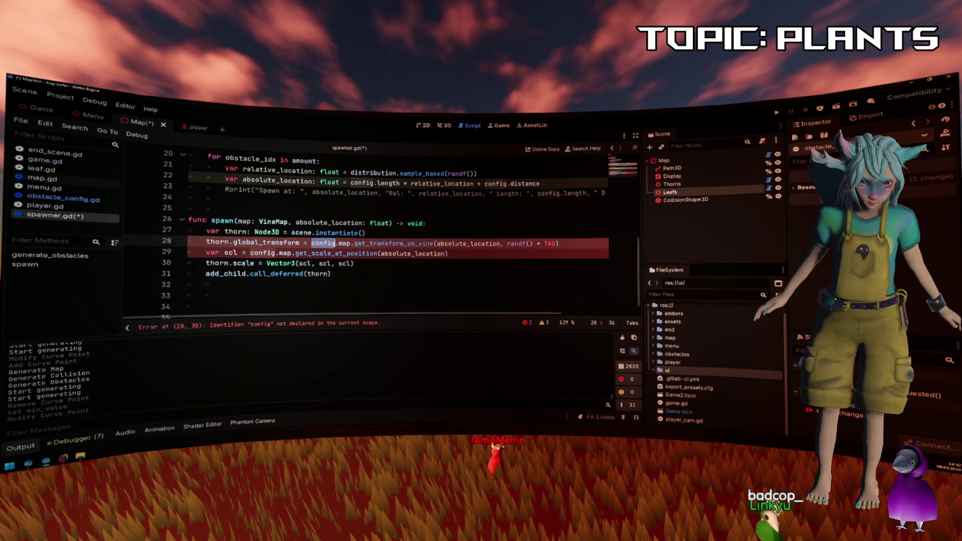
pyautogui.doubleClick(323, 243)
pyautogui.press('Delete')
pyautogui.press('Delete')
pyautogui.doubleClick(263, 253)
pyautogui.press('Delete')
pyautogui.press('Delete')
# Open a line below line 22 and type the call arguments (config.map, absolute_location).
pyautogui.click(300, 208)
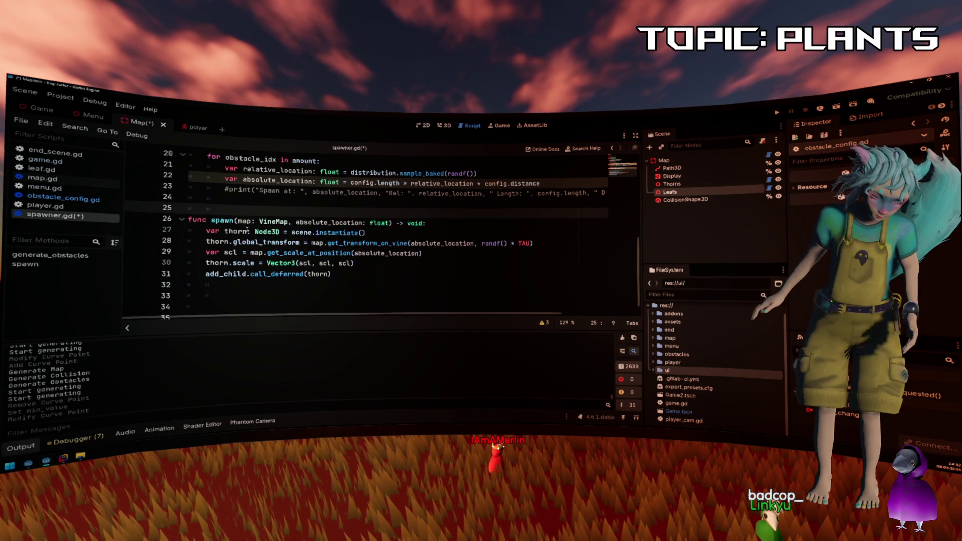
pyautogui.click(483, 256)
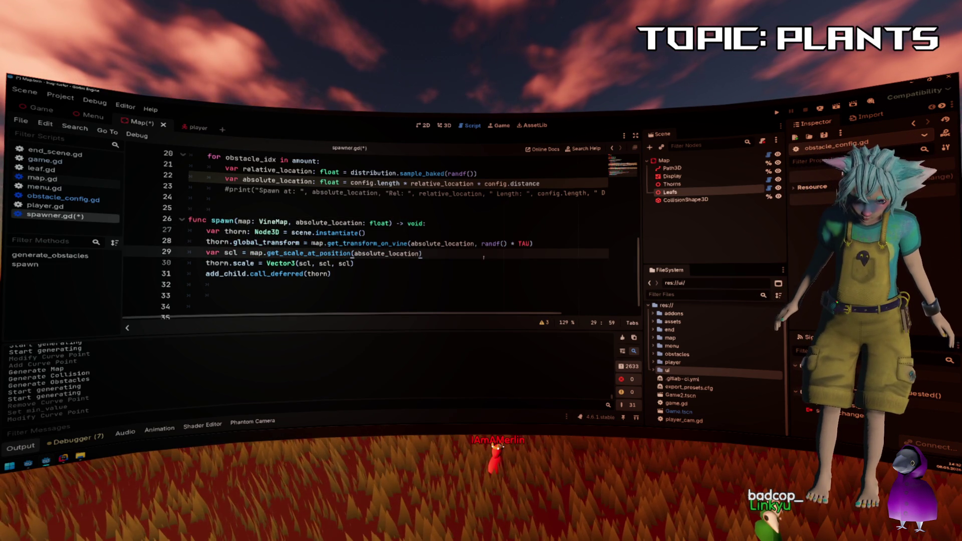
pyautogui.scroll(2, 457, 269)
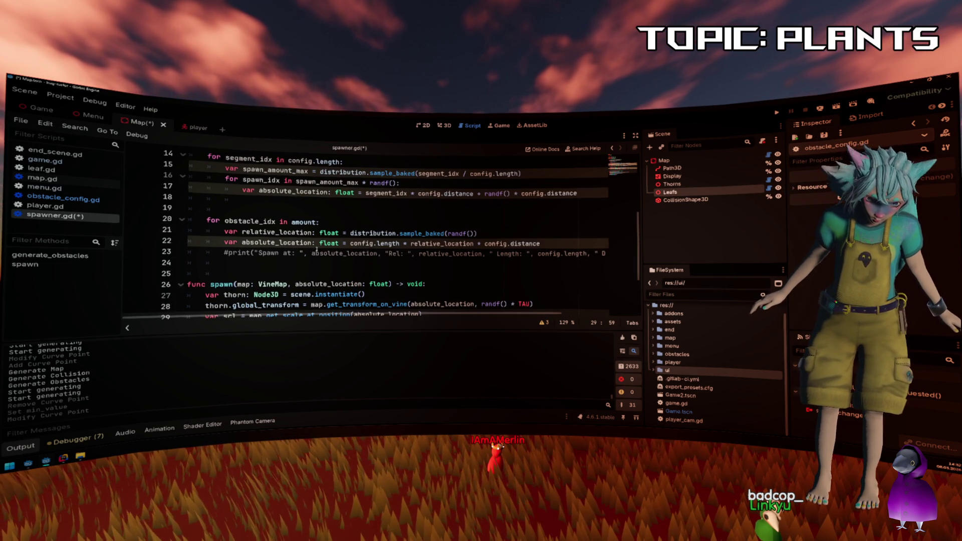
pyautogui.click(279, 243)
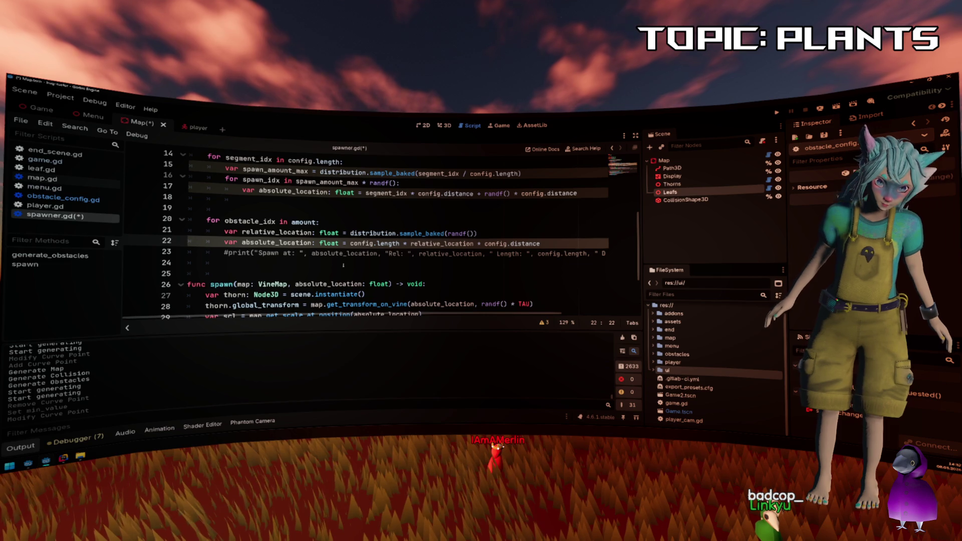
pyautogui.hotkey('ctrl', 'Return')
pyautogui.write('spawn(config.map,')
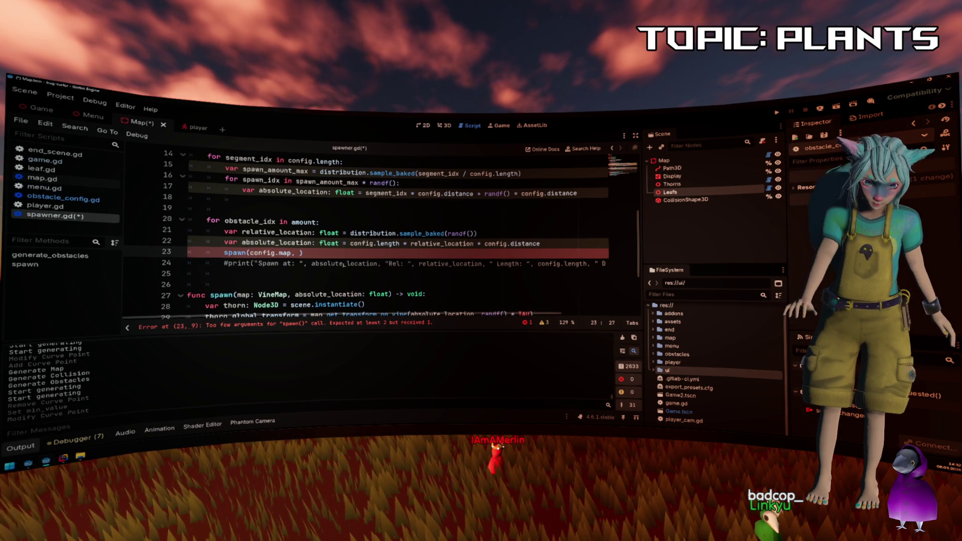
pyautogui.write(' absolute_location')
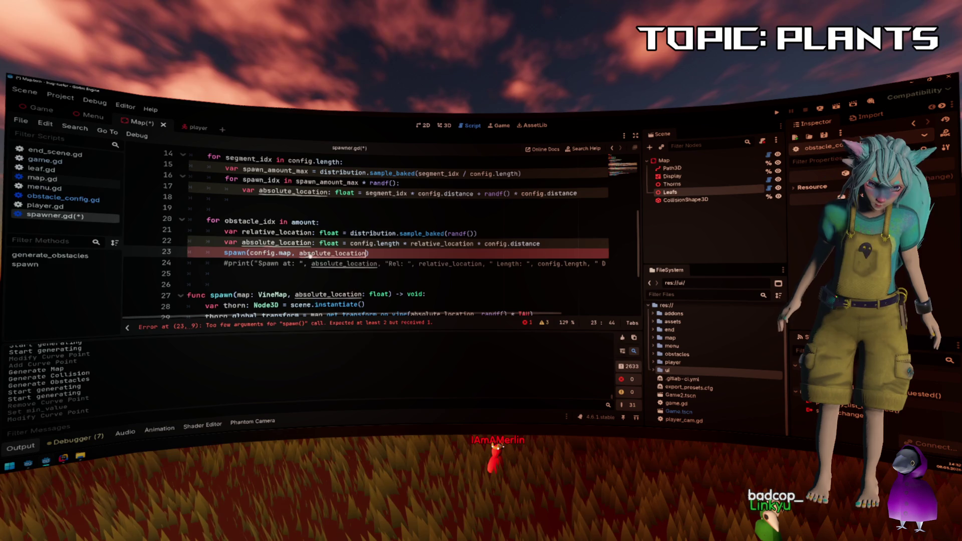
# Move the spawn call into the segment loop, comment out lines 20–23, and save.
pyautogui.hotkey('shift', 'Home')
pyautogui.click(308, 201)
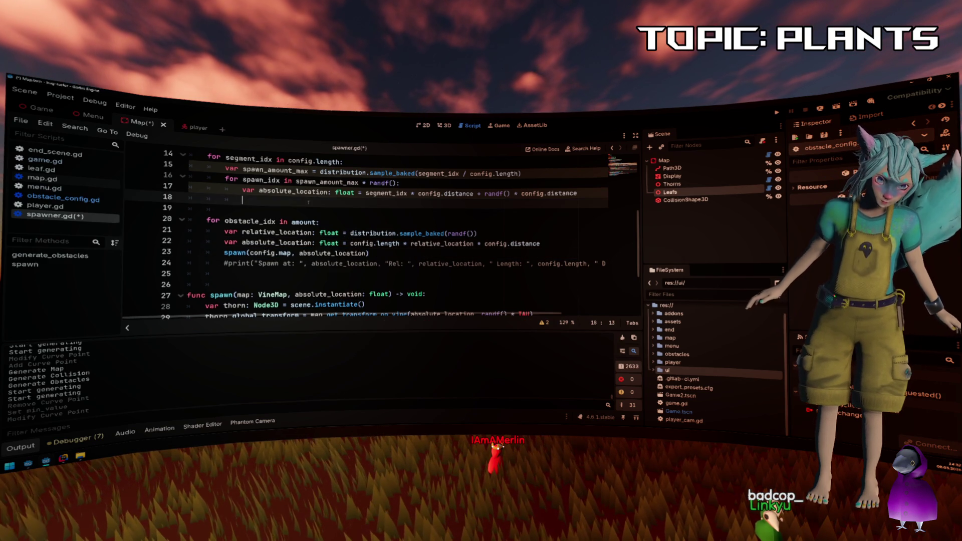
pyautogui.moveTo(209, 221); pyautogui.dragTo(376, 254)
pyautogui.hotkey('ctrl', 'k')
pyautogui.click(307, 242)
pyautogui.hotkey('ctrl', 's')
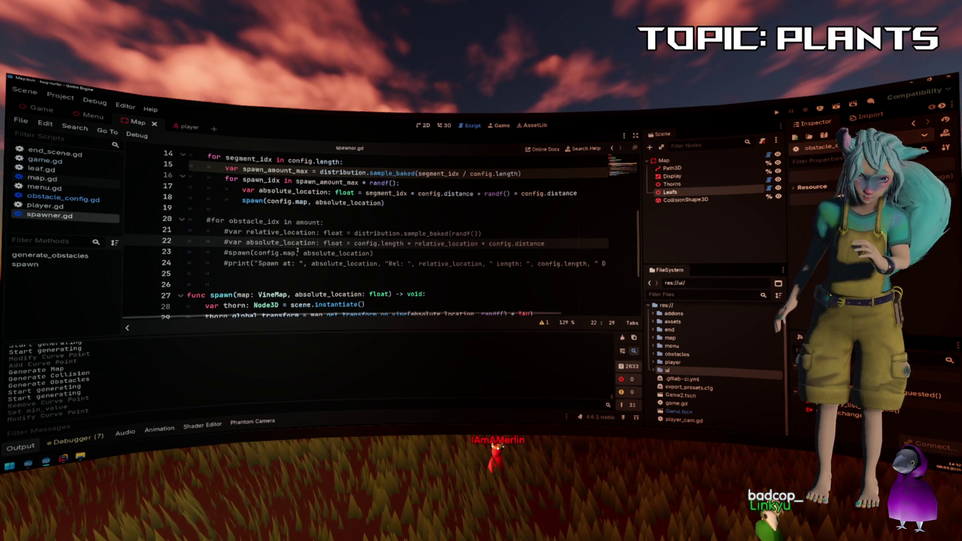
# Return to the 3D view of the vine.
pyautogui.scroll(1, 298, 250)
pyautogui.click(357, 190)
pyautogui.scroll(1, 380, 192)
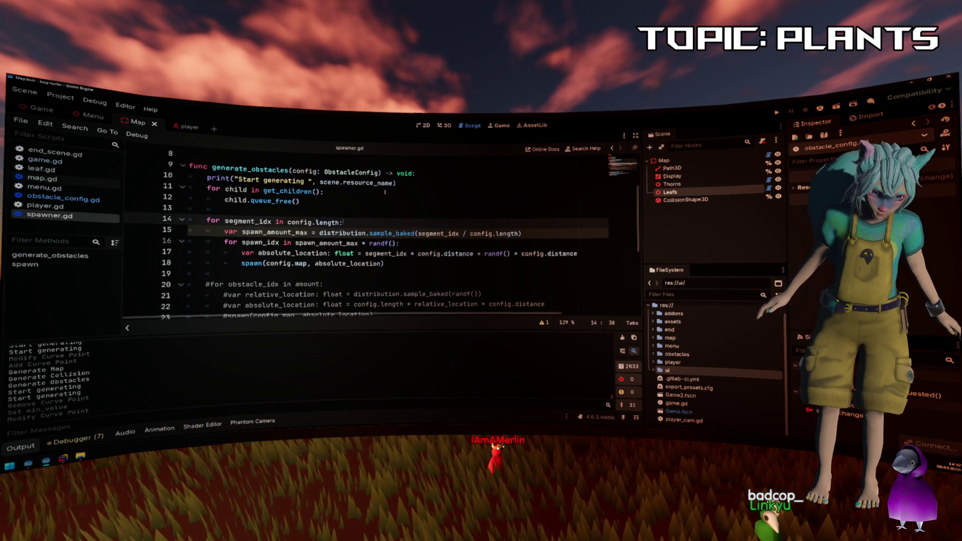
pyautogui.click(444, 125)
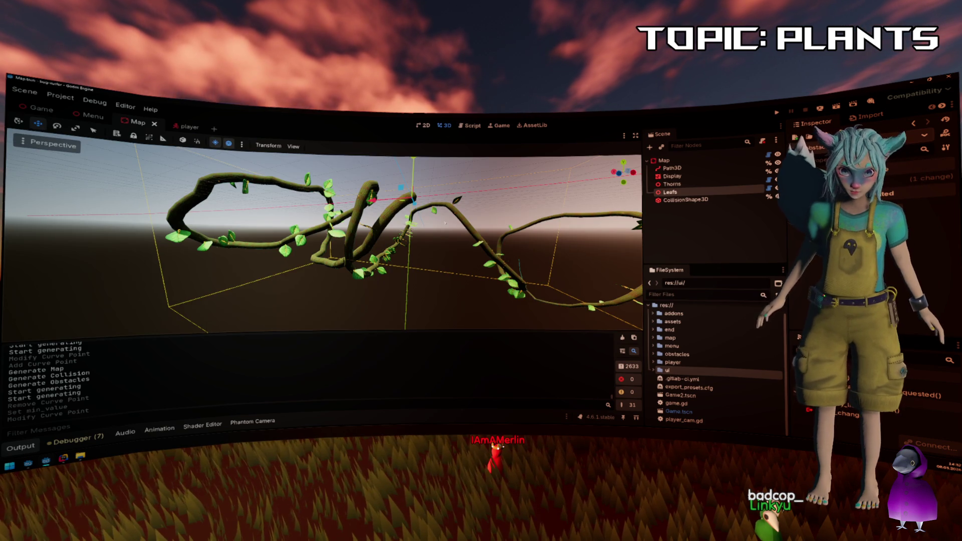
# Select the Map node and zoom in on the leaf-covered vine.
pyautogui.click(678, 161)
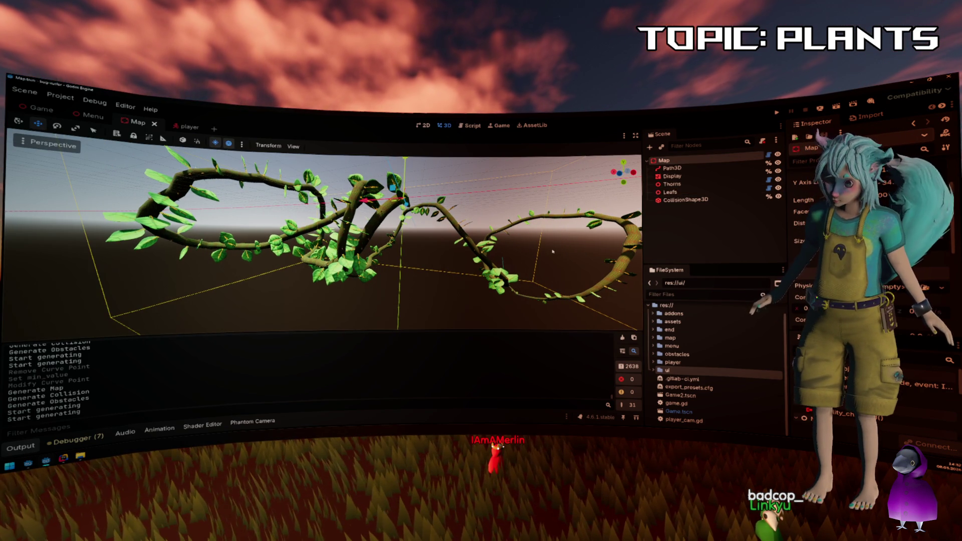
pyautogui.scroll(2, 567, 244)
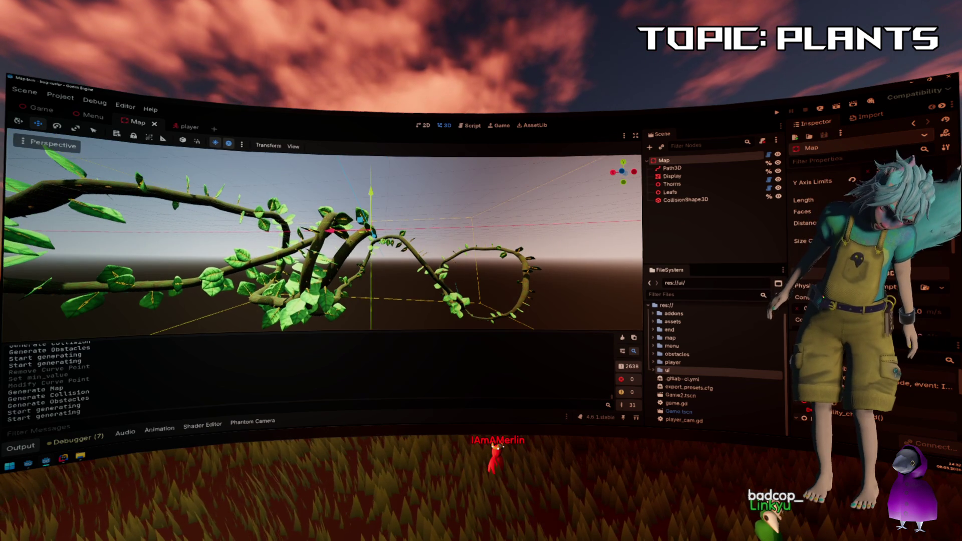
pyautogui.scroll(-2, 323, 240)
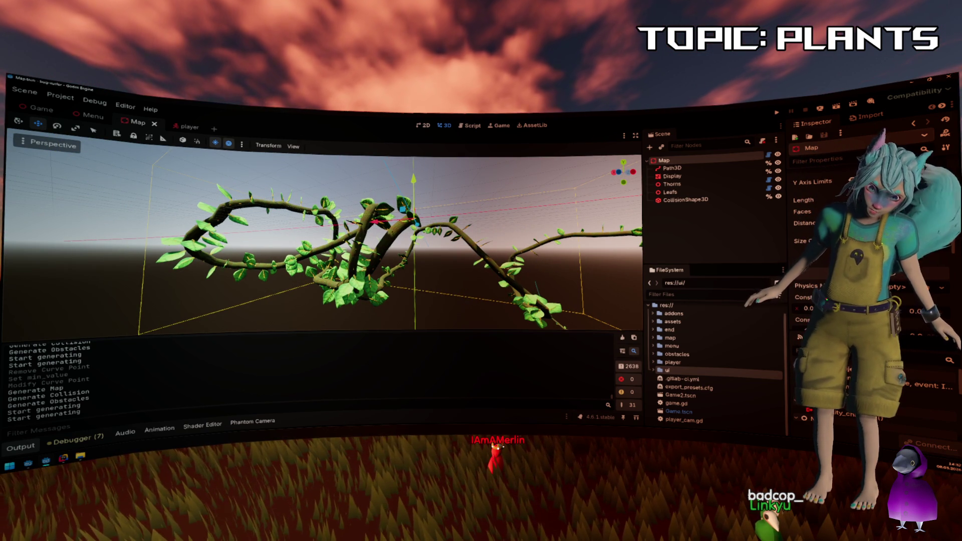
pyautogui.scroll(4, 323, 236)
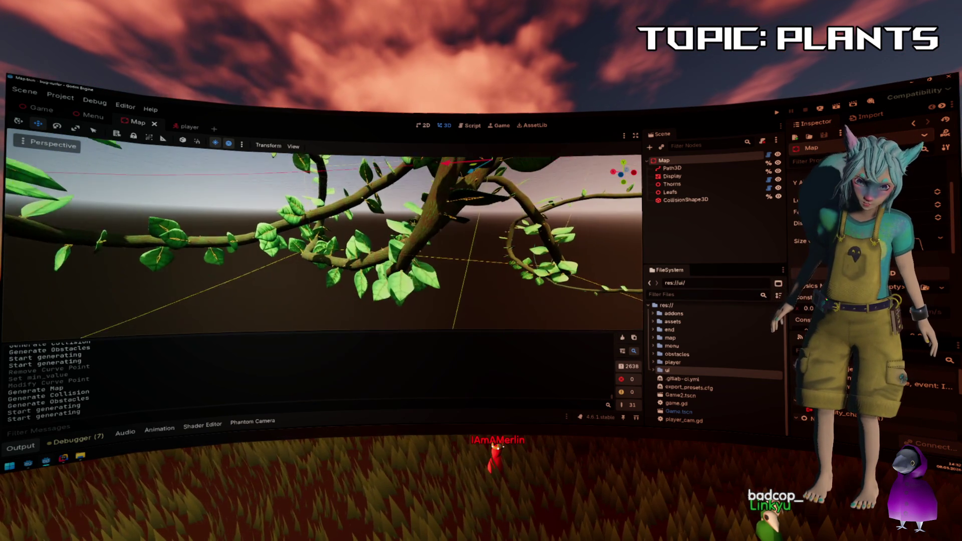
pyautogui.scroll(5, 323, 240)
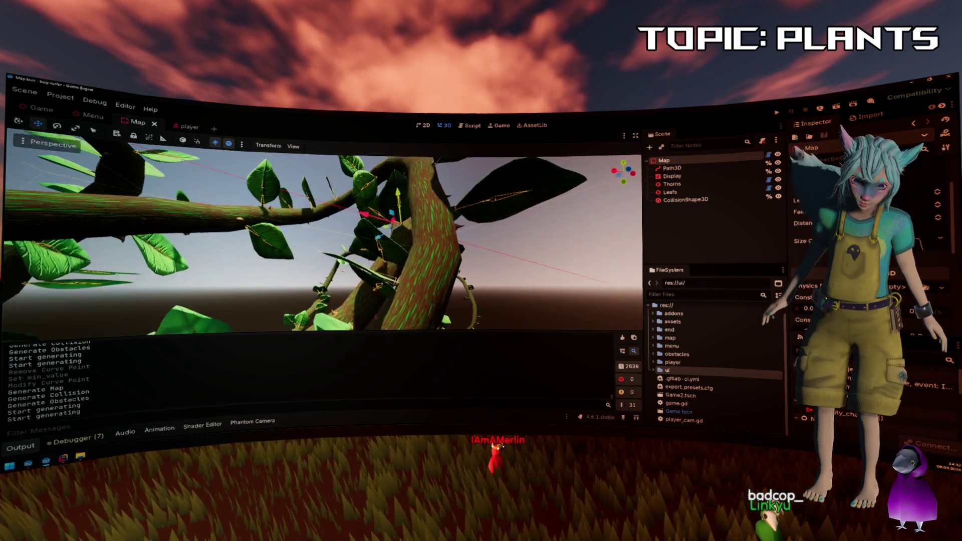
pyautogui.scroll(5, 323, 240)
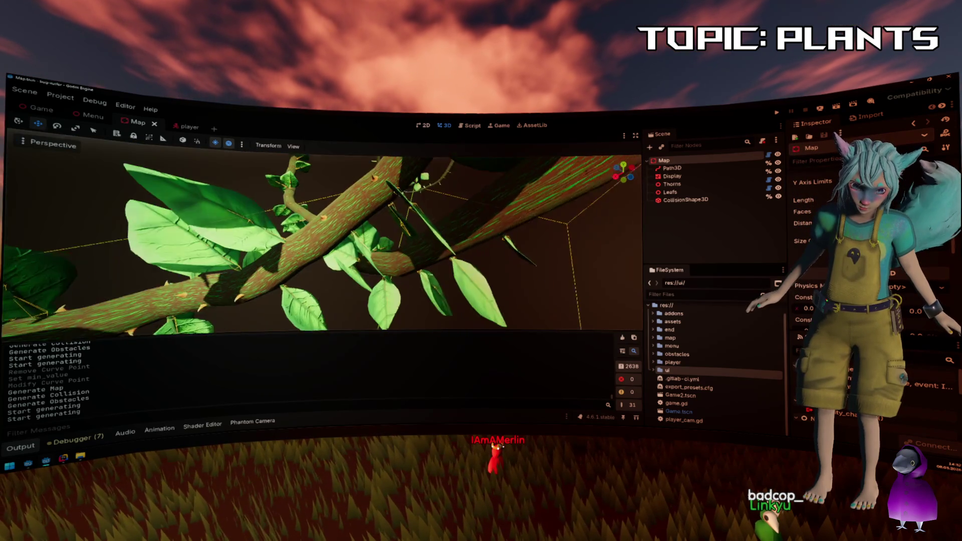
pyautogui.scroll(5, 323, 236)
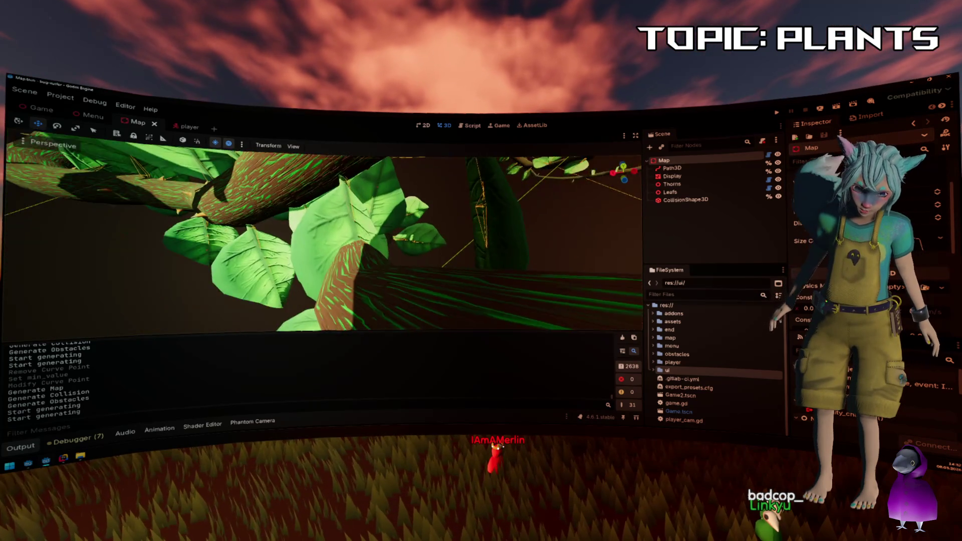
pyautogui.scroll(5, 323, 236)
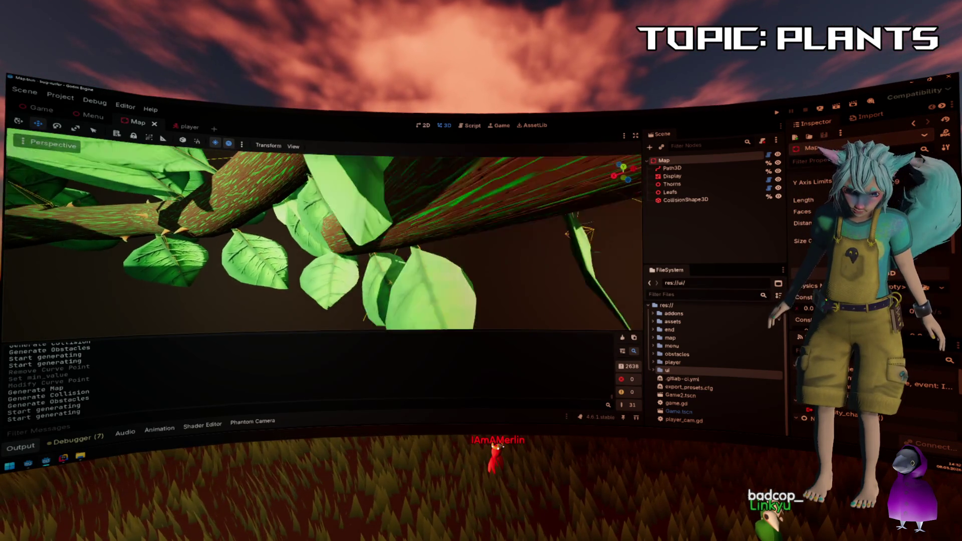
pyautogui.scroll(-5, 323, 236)
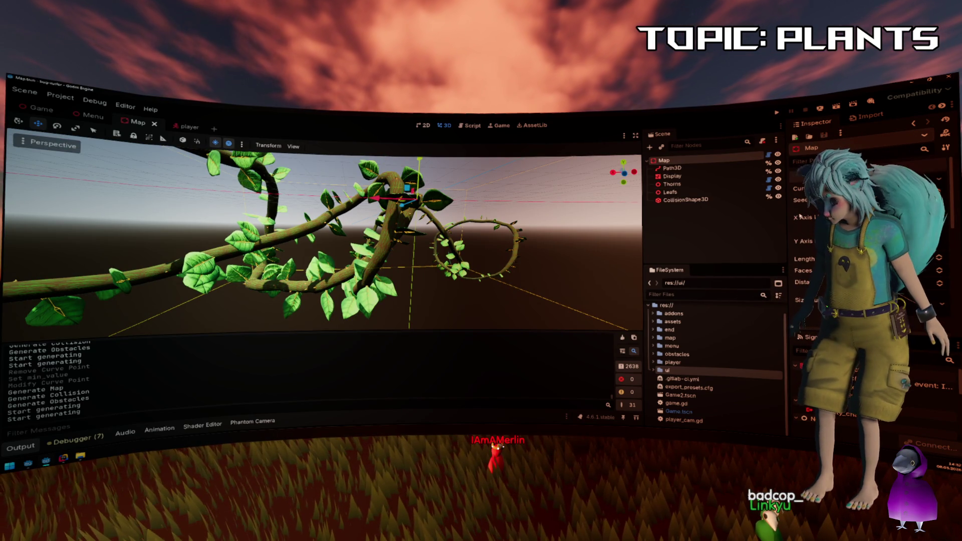
# Select the Thorns node and frame its loop with F.
pyautogui.click(672, 184)
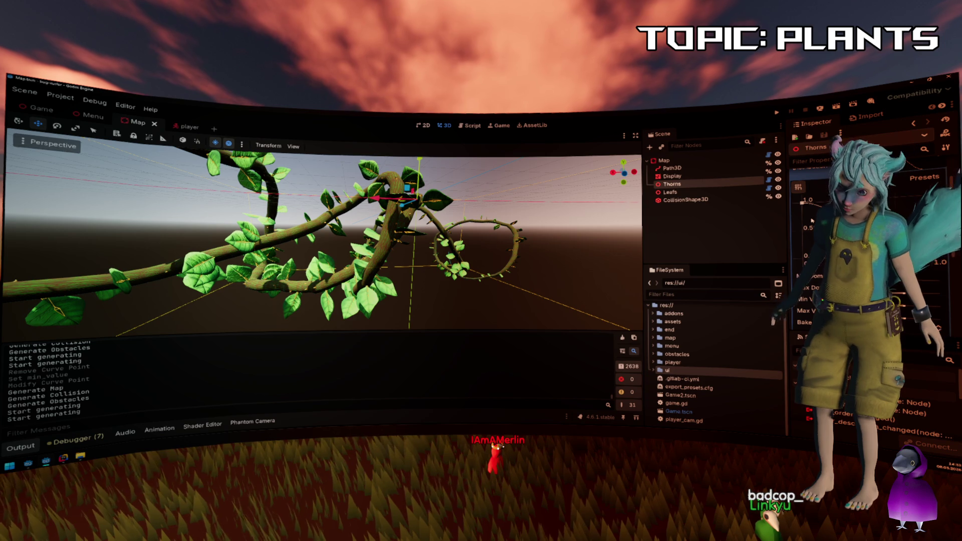
pyautogui.scroll(-2, 812, 221)
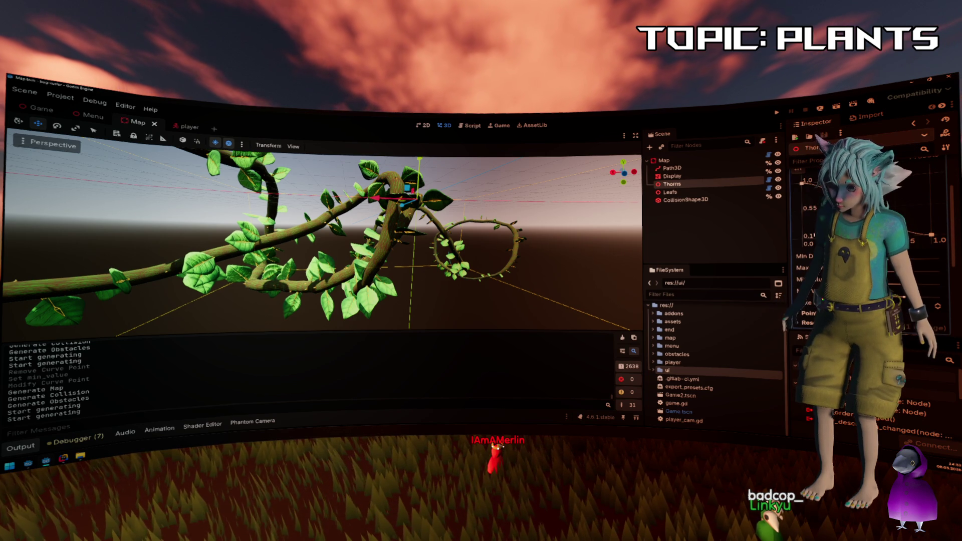
pyautogui.press('f')
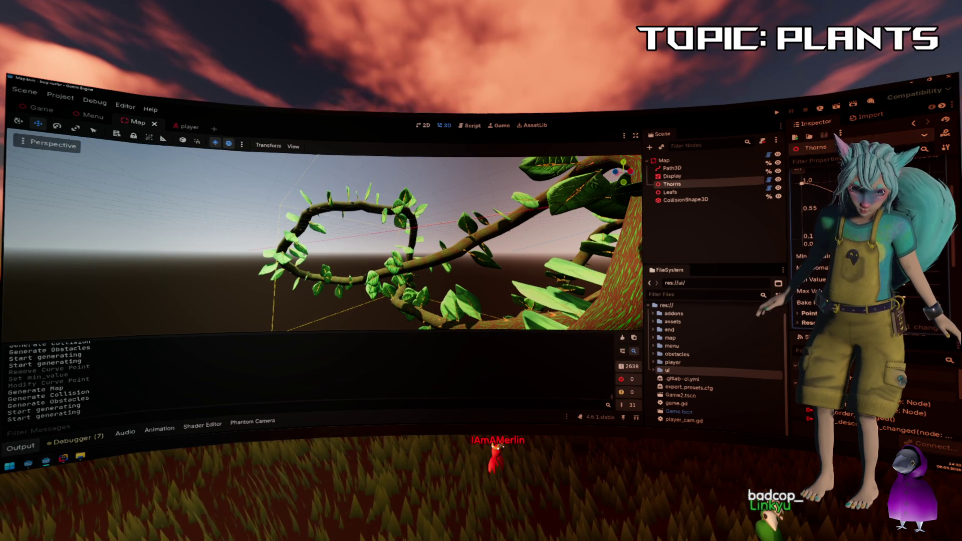
pyautogui.scroll(2, 443, 242)
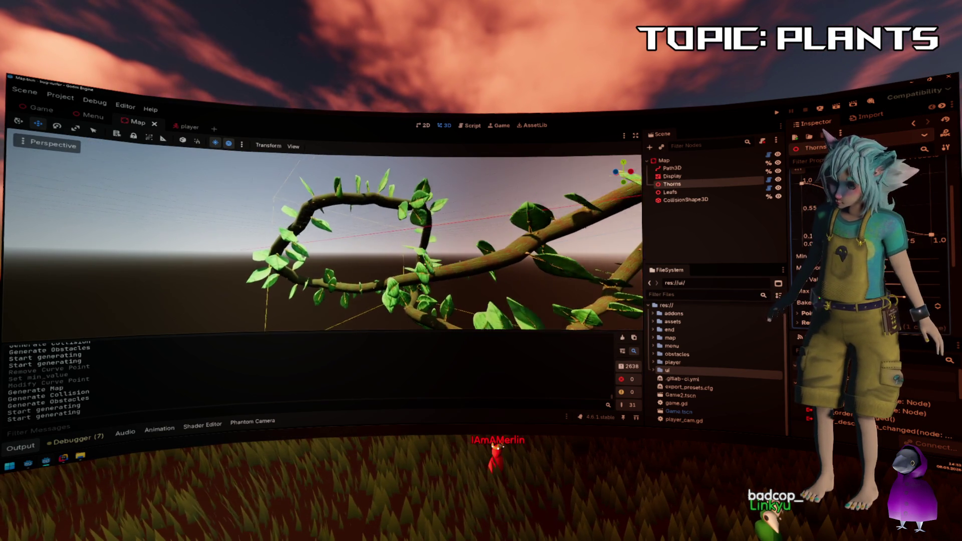
pyautogui.scroll(2, 444, 242)
# Select the Leafs node and zoom around the leaves on the vine.
pyautogui.click(752, 193)
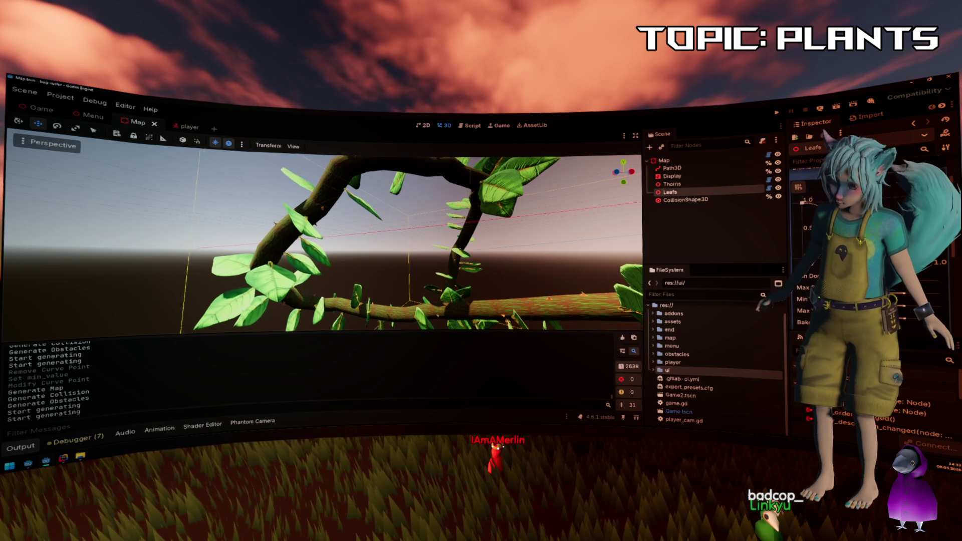
pyautogui.scroll(5, 322, 242)
pyautogui.scroll(5, 322, 242)
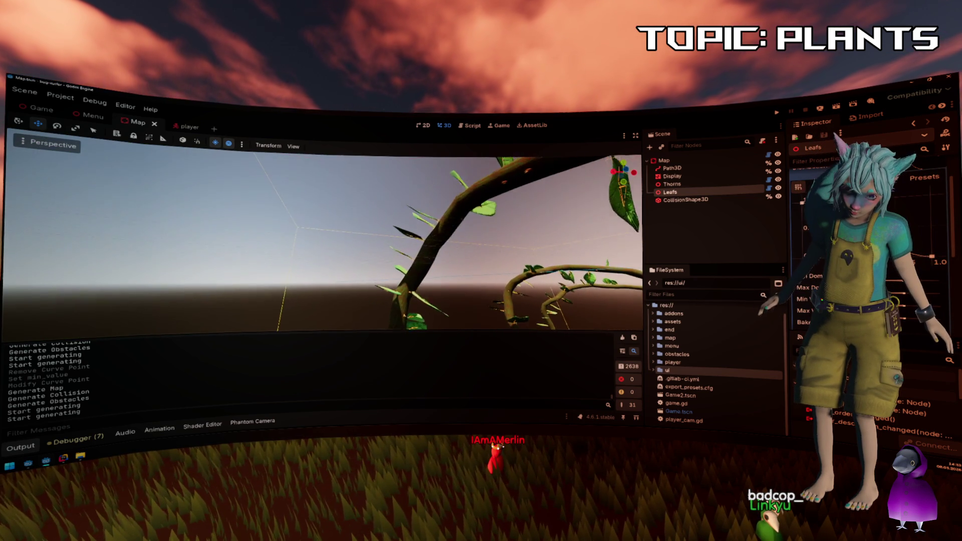
pyautogui.scroll(-5, 322, 242)
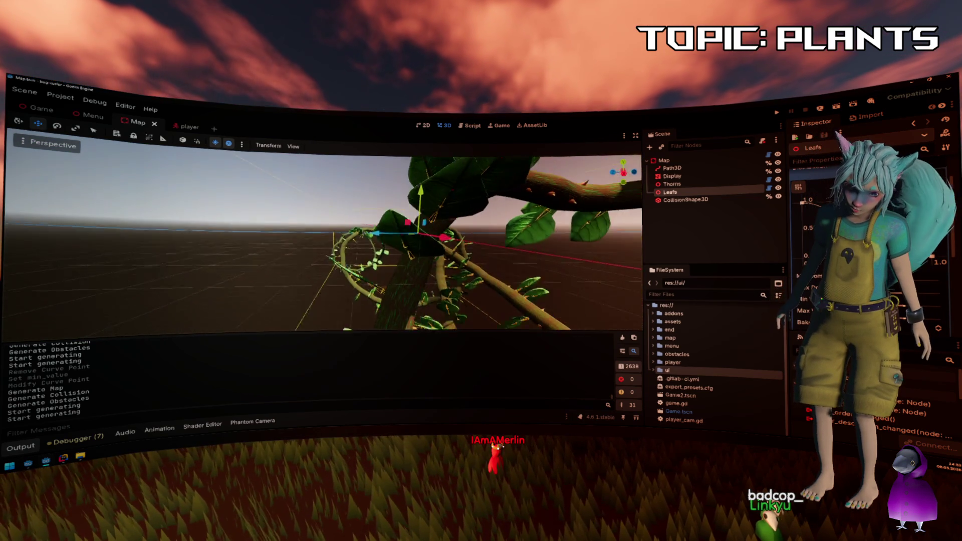
pyautogui.scroll(-3, 322, 242)
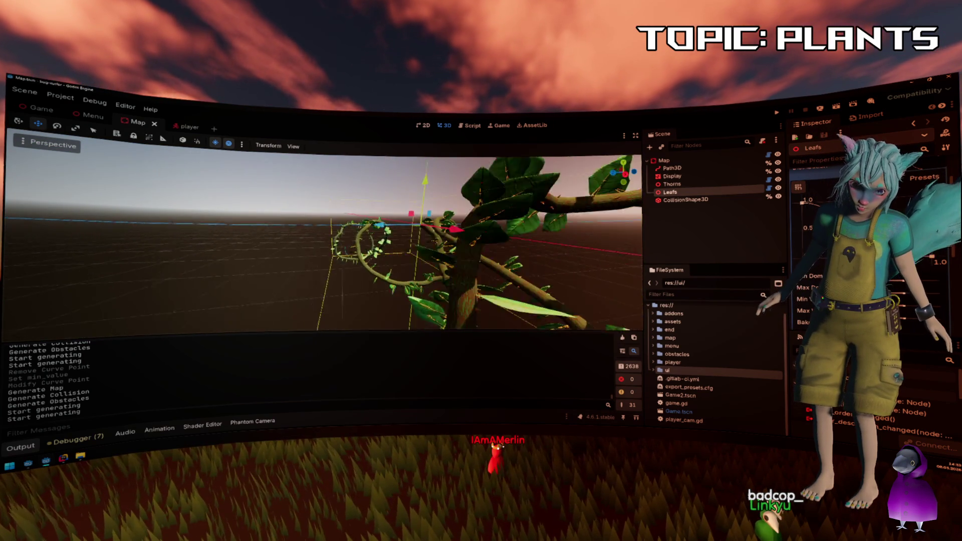
# Dismiss the stray File Explorer window and go back to spawner.gd.
pyautogui.press('super+e')
pyautogui.click(545, 219)
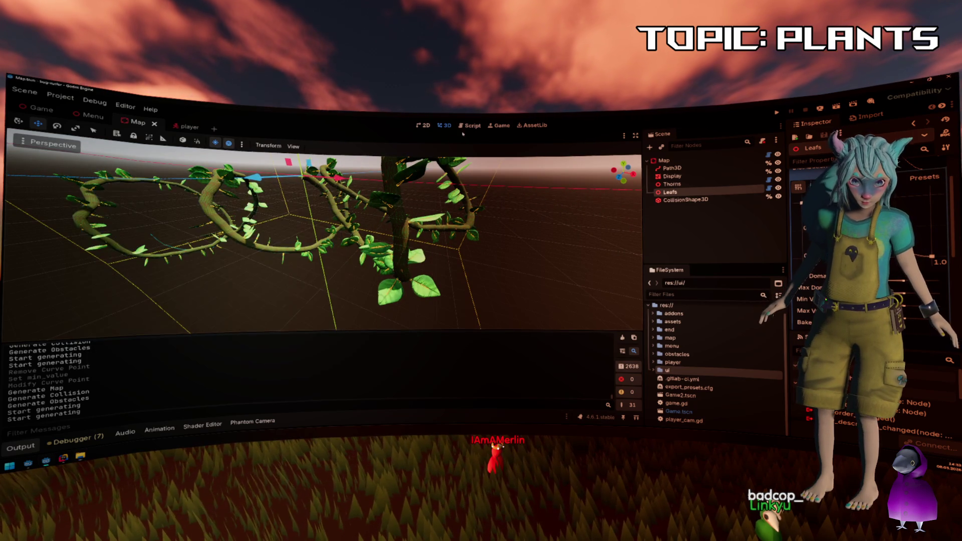
pyautogui.click(469, 125)
pyautogui.click(452, 212)
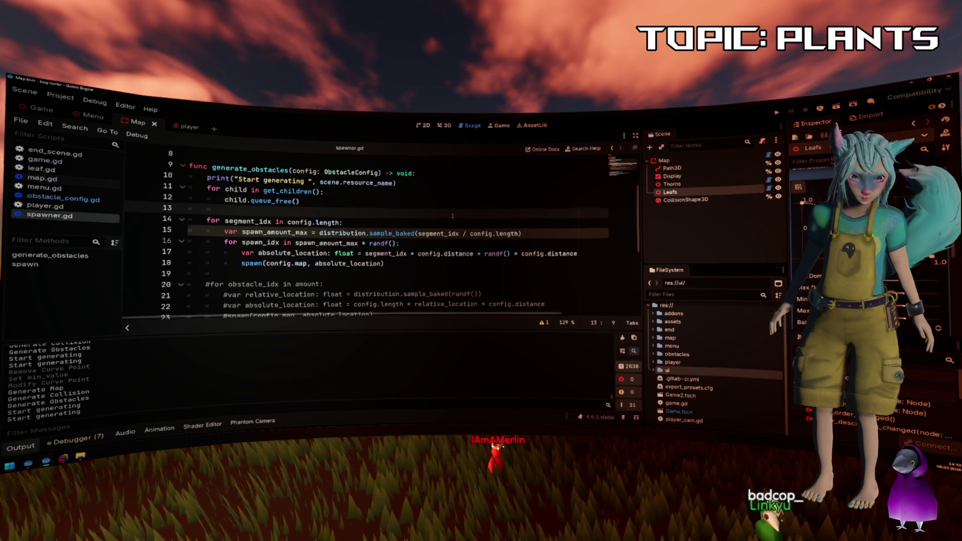
pyautogui.scroll(1, 322, 221)
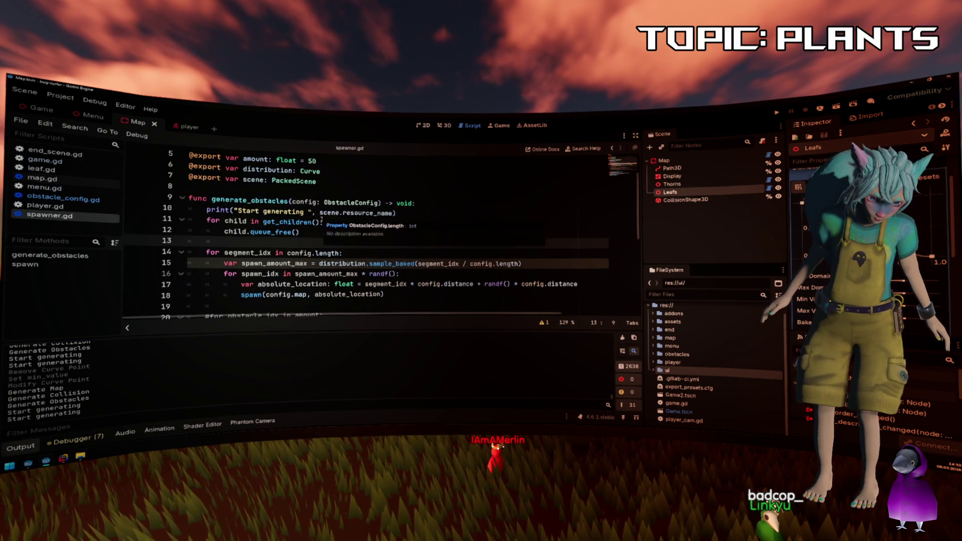
pyautogui.scroll(-1, 361, 223)
pyautogui.click(401, 225)
pyautogui.scroll(-1, 306, 210)
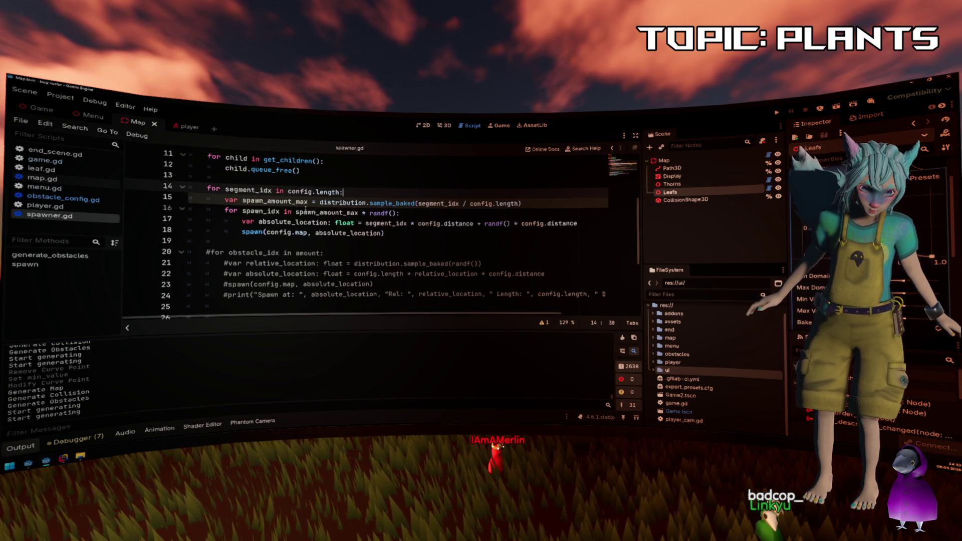
pyautogui.doubleClick(250, 190)
pyautogui.moveTo(343, 191); pyautogui.dragTo(212, 190)
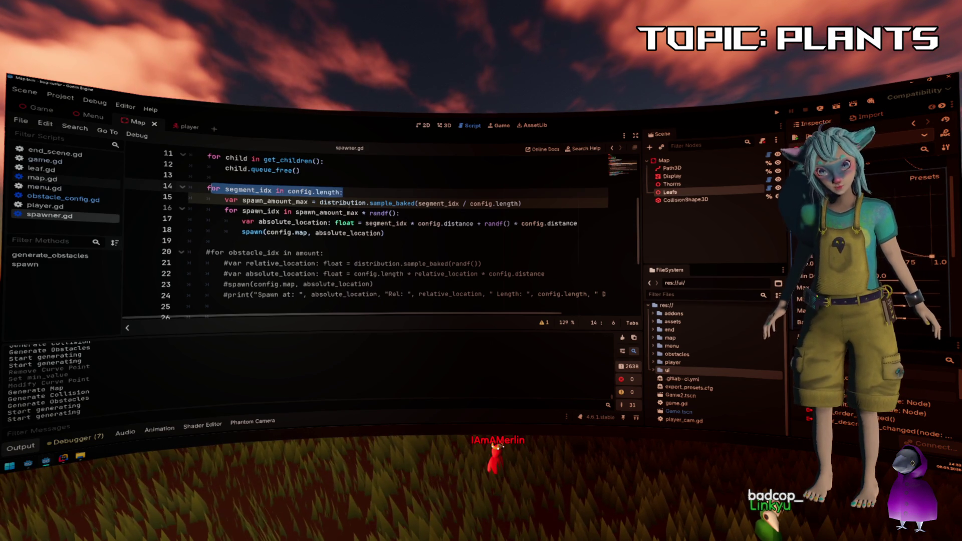
pyautogui.doubleClick(343, 202)
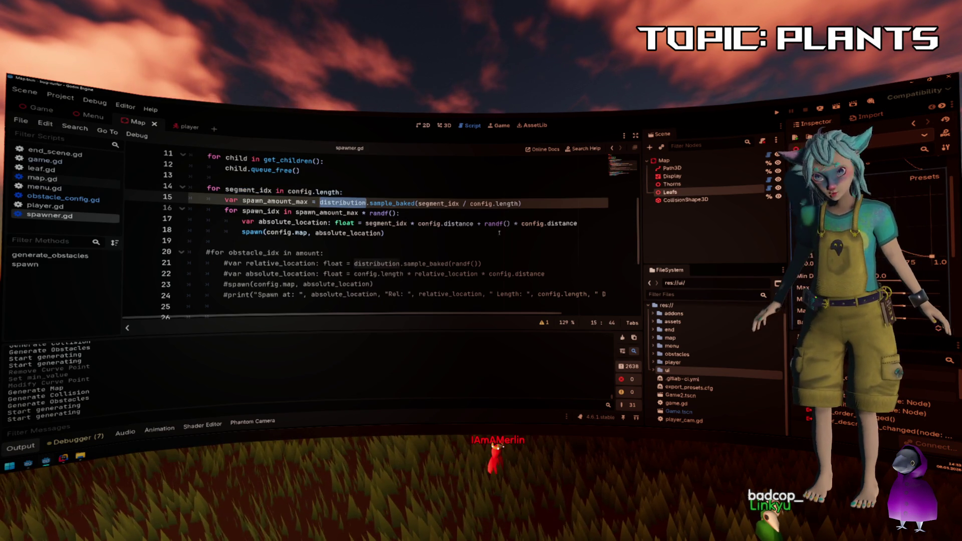
pyautogui.click(445, 202)
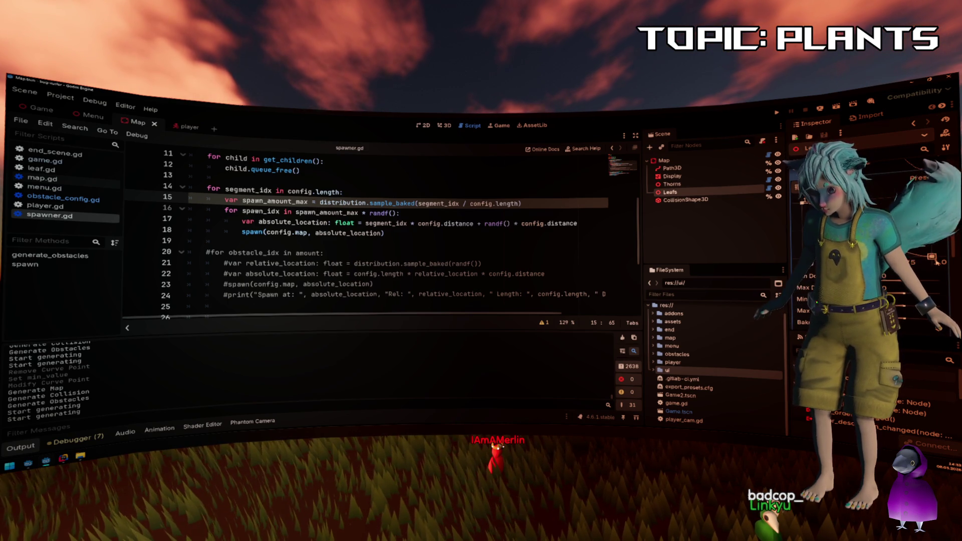
pyautogui.doubleClick(326, 212)
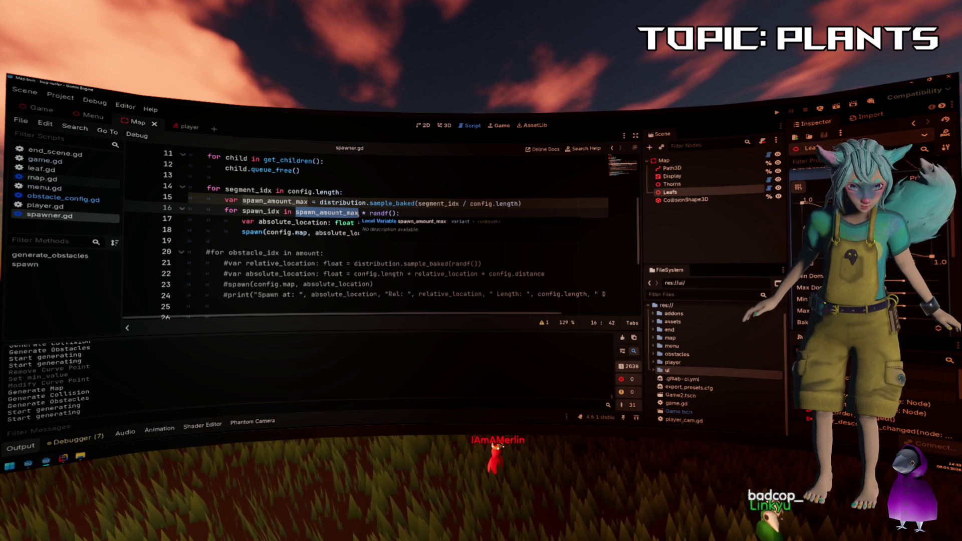
pyautogui.click(384, 213)
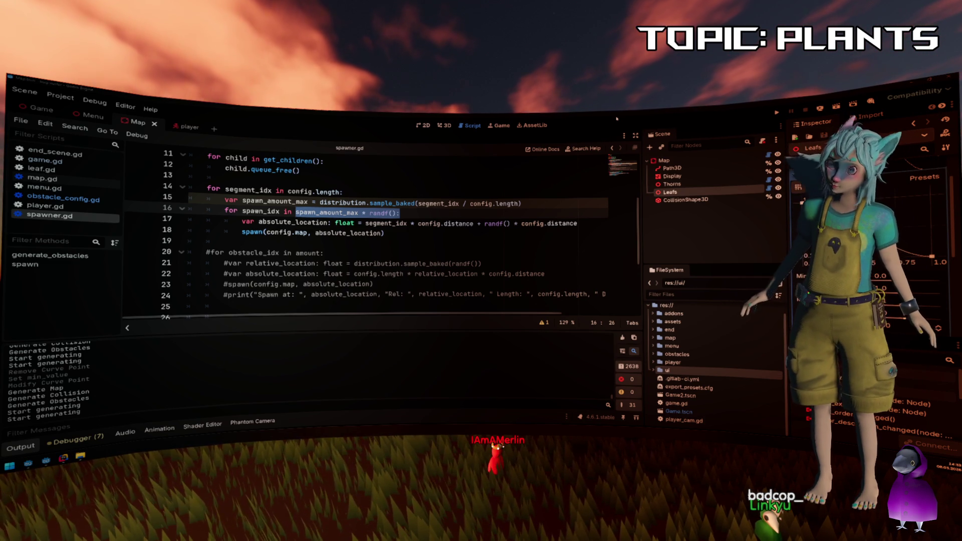
pyautogui.click(463, 174)
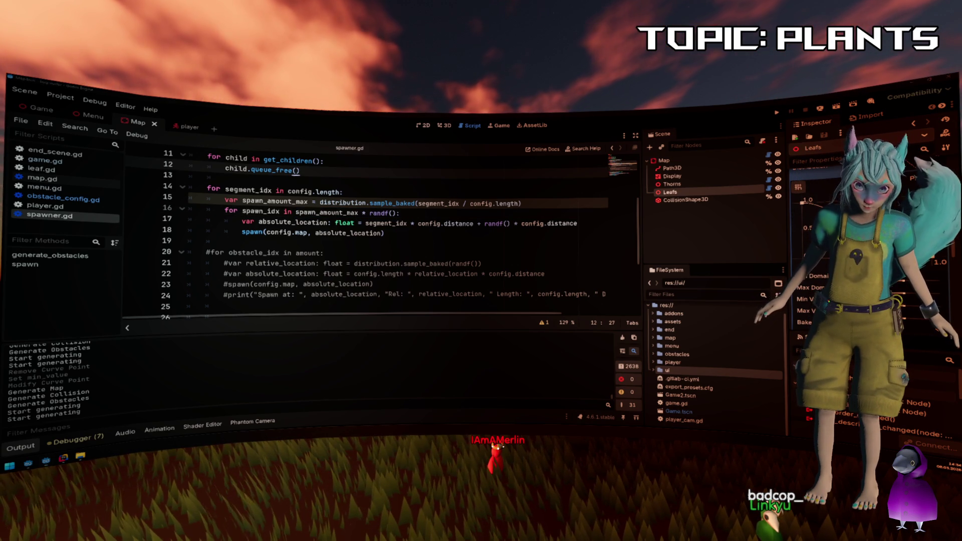
pyautogui.click(432, 254)
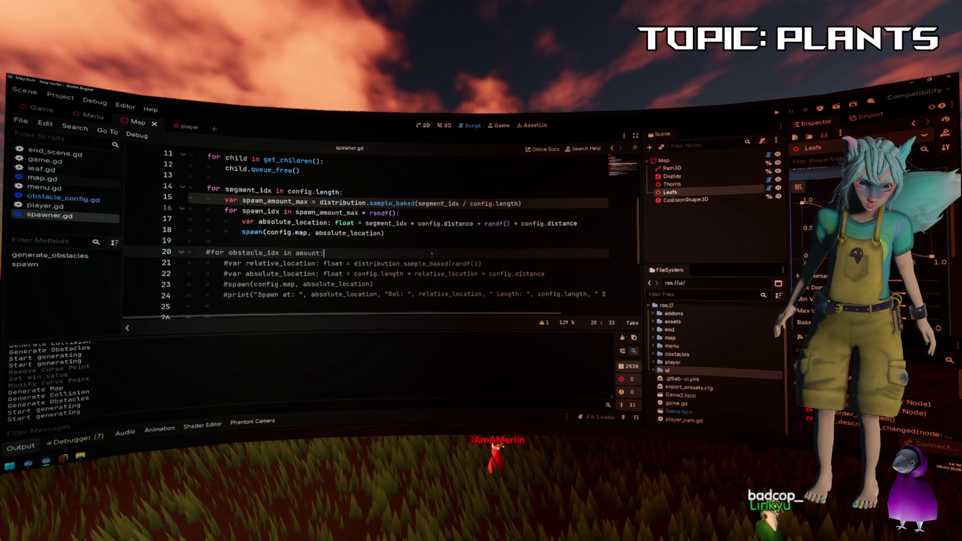
pyautogui.moveTo(295, 213); pyautogui.dragTo(400, 212)
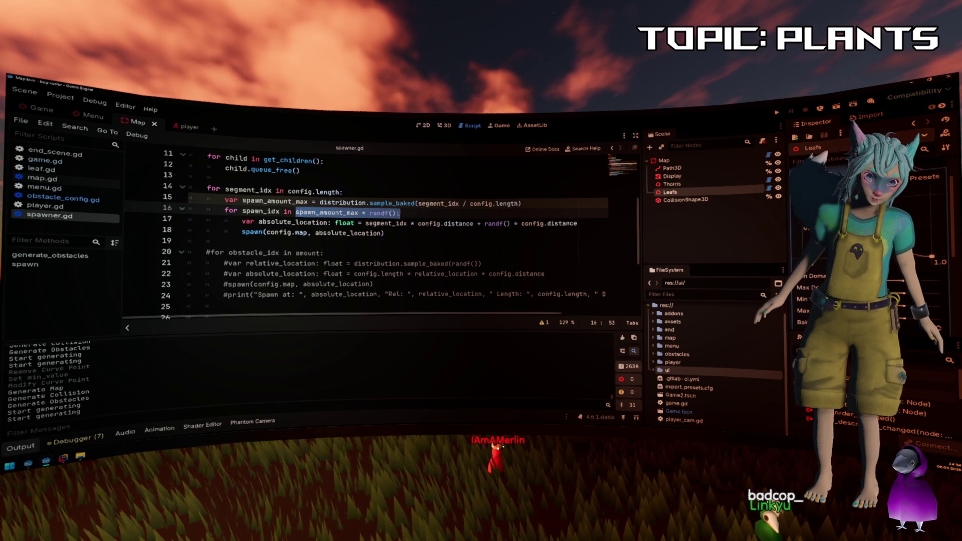
pyautogui.click(482, 203)
# Add print("Spawn: ", spawn_amount_max * randf()) on a new line 16 and save.
pyautogui.press('End')
pyautogui.press('Return')
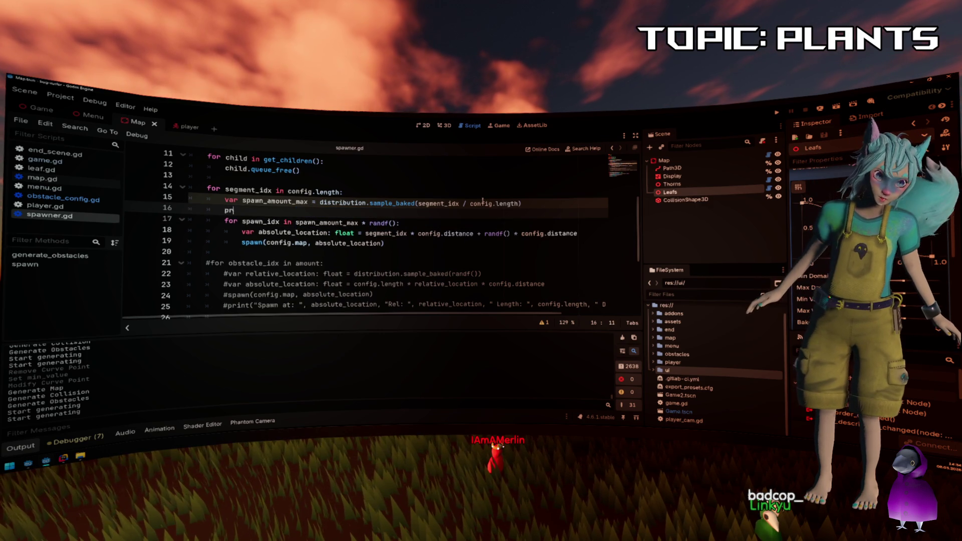
pyautogui.press('Return')
pyautogui.write('"Spawn: ", ')
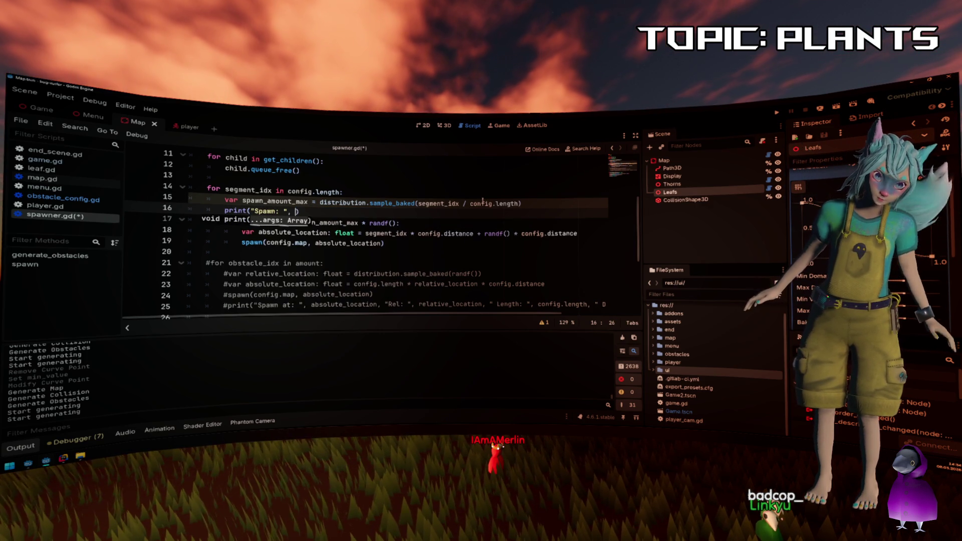
pyautogui.write('spawn_amount_max * randf()')
pyautogui.hotkey('ctrl', 's')
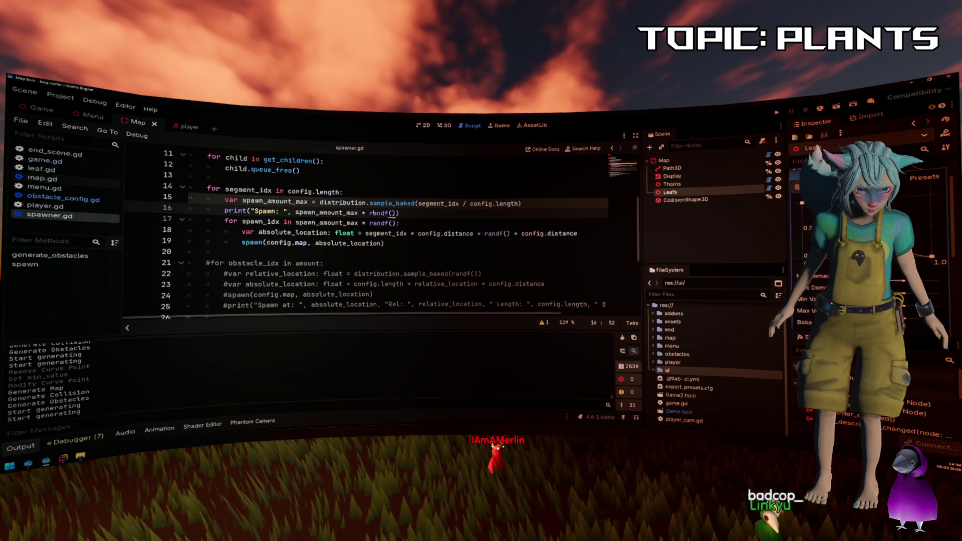
# Store that expression in a new amount_to_spawn variable, print amount_to_spawn instead, and save.
pyautogui.hotkey('ctrl', 'shift', 'Return')
pyautogui.write('var moun')
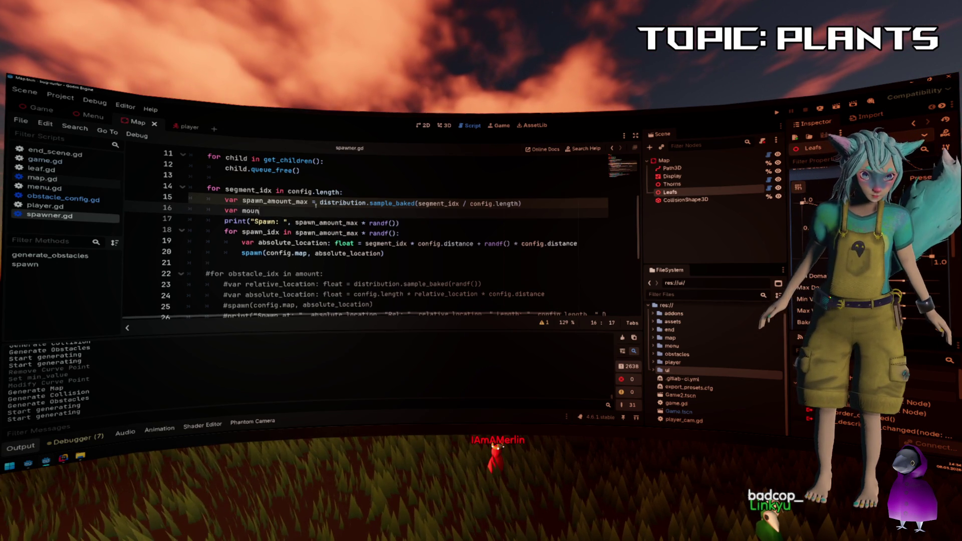
pyautogui.press('BackSpace')
pyautogui.press('BackSpace')
pyautogui.press('BackSpace')
pyautogui.write('amount')
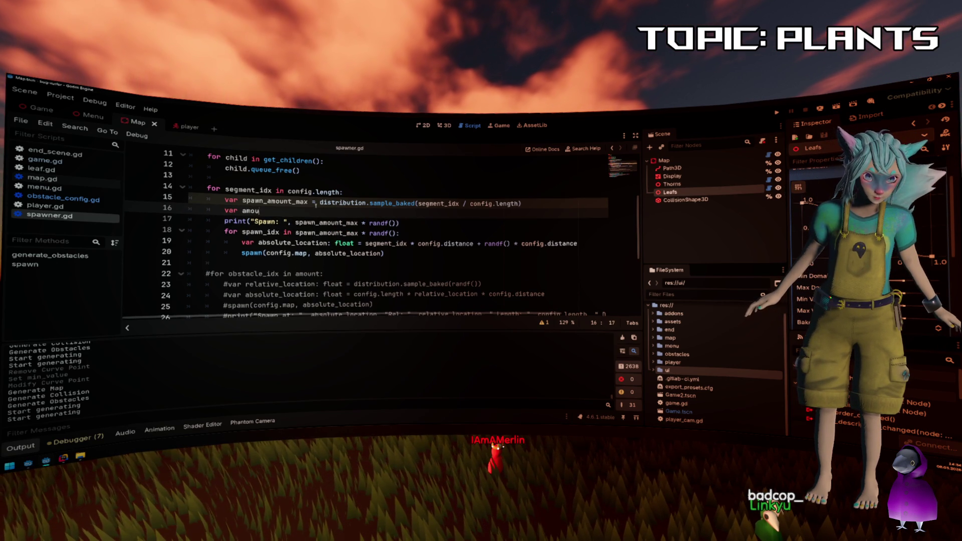
pyautogui.write('_to_spawn =')
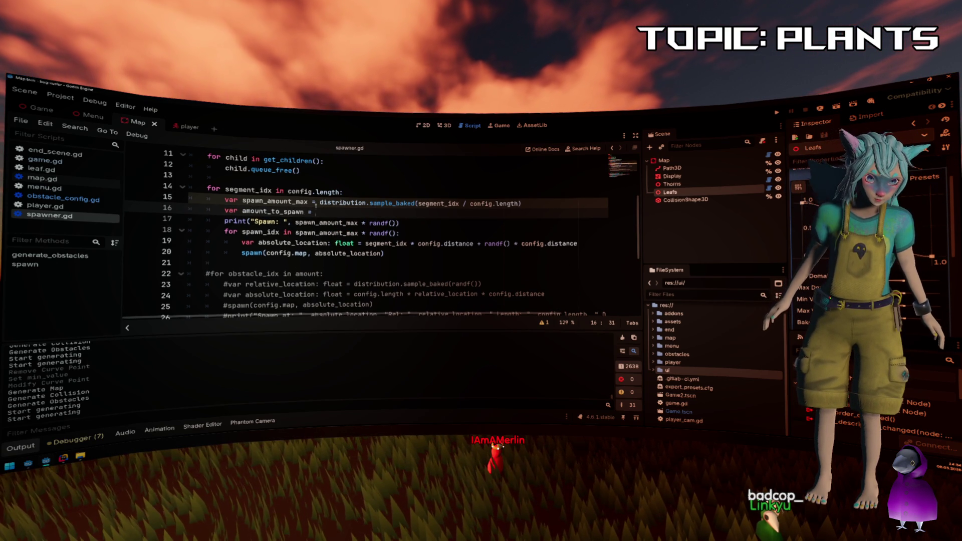
pyautogui.moveTo(295, 223)
pyautogui.mouseDown()
pyautogui.moveTo(392, 223)
pyautogui.moveTo(295, 233)
pyautogui.mouseUp()
pyautogui.write('amount_to_spawn')
pyautogui.write('amount_to_spawn')
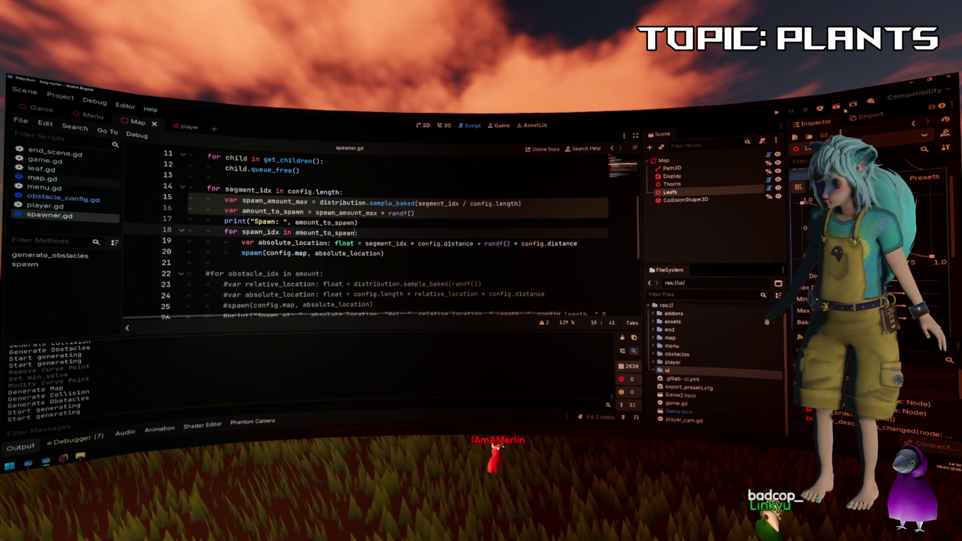
pyautogui.hotkey('ctrl', 's')
pyautogui.scroll(2, 851, 250)
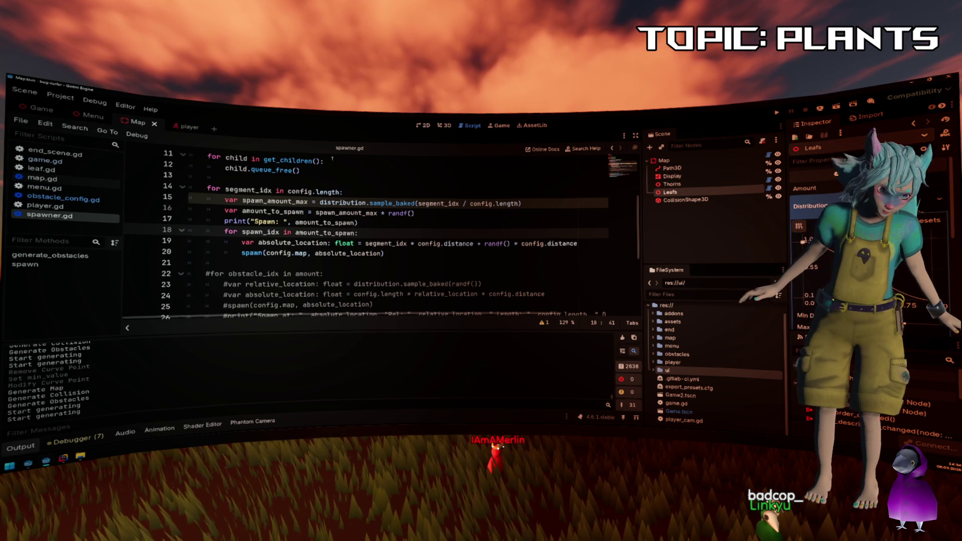
pyautogui.hotkey('ctrl', 'F2')
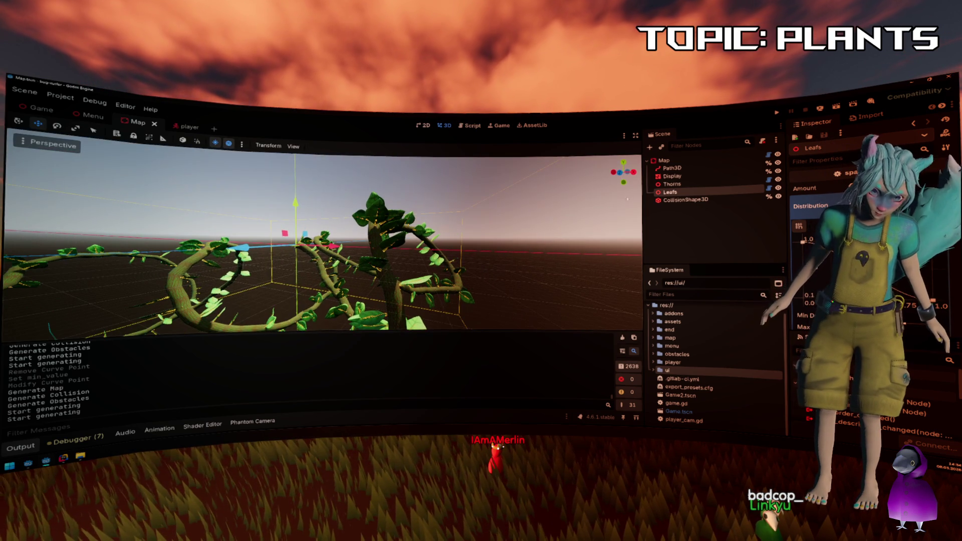
# Regenerate the Map, check the printed Spawn: fractions in Output, then return to spawner.gd.
pyautogui.click(664, 160)
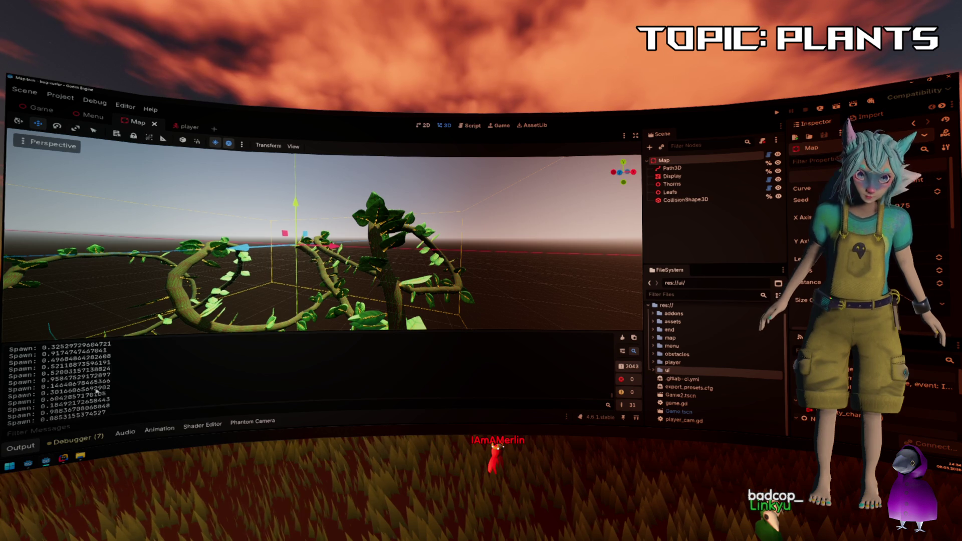
pyautogui.moveTo(97, 390); pyautogui.dragTo(200, 379)
pyautogui.click(200, 378)
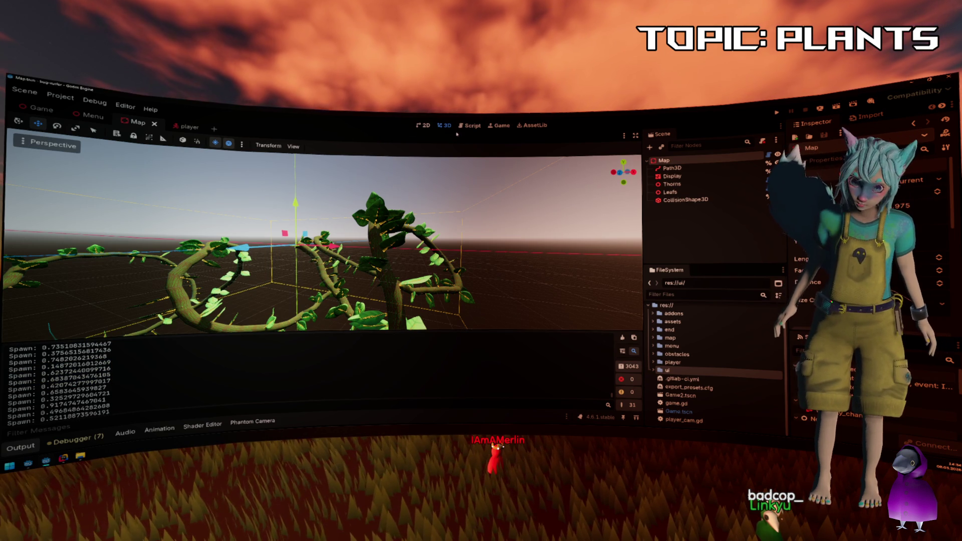
pyautogui.hotkey('ctrl', 'F3')
pyautogui.scroll(-5, 307, 239)
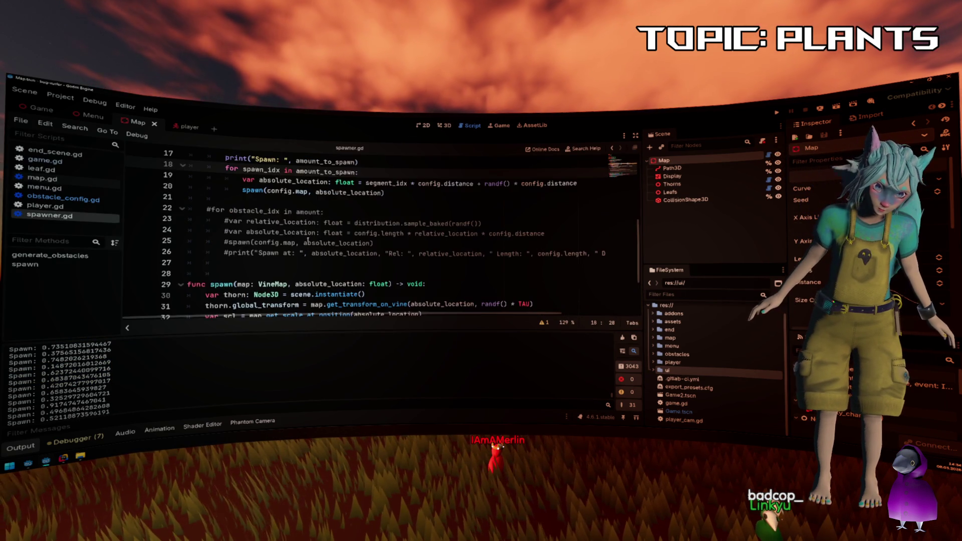
# Move the print line from line 17 to after the spawn() call on line 21, save, and clear Output.
pyautogui.scroll(7, 308, 239)
pyautogui.scroll(-1, 307, 235)
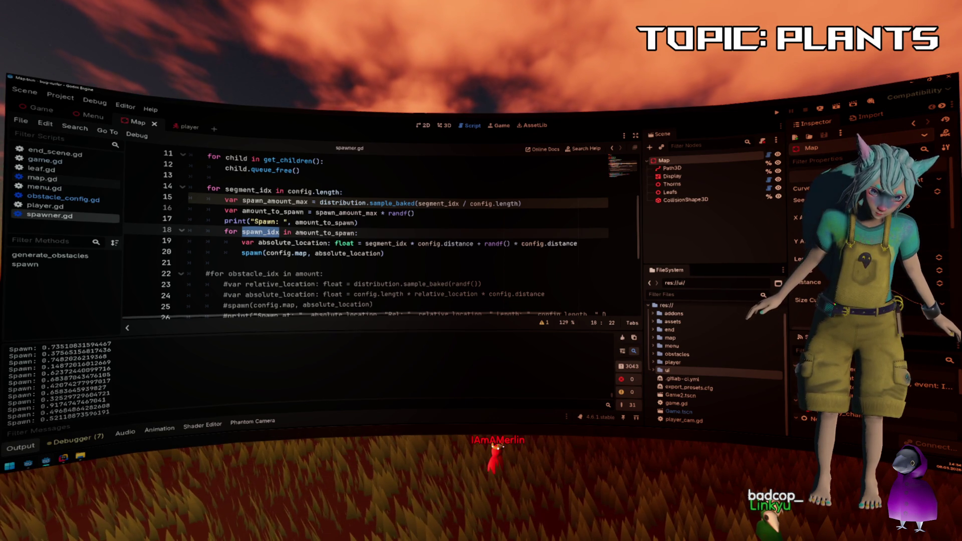
pyautogui.click(397, 254)
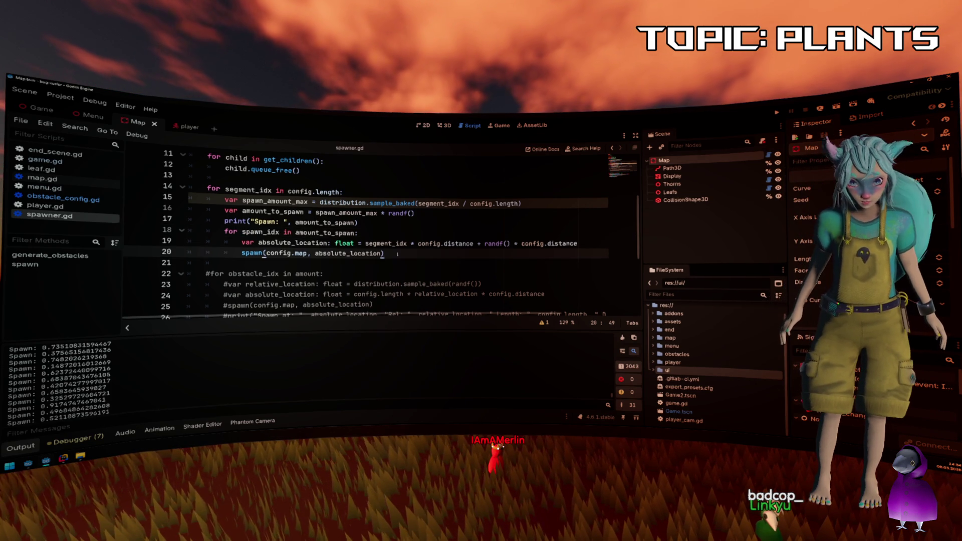
pyautogui.press('Return')
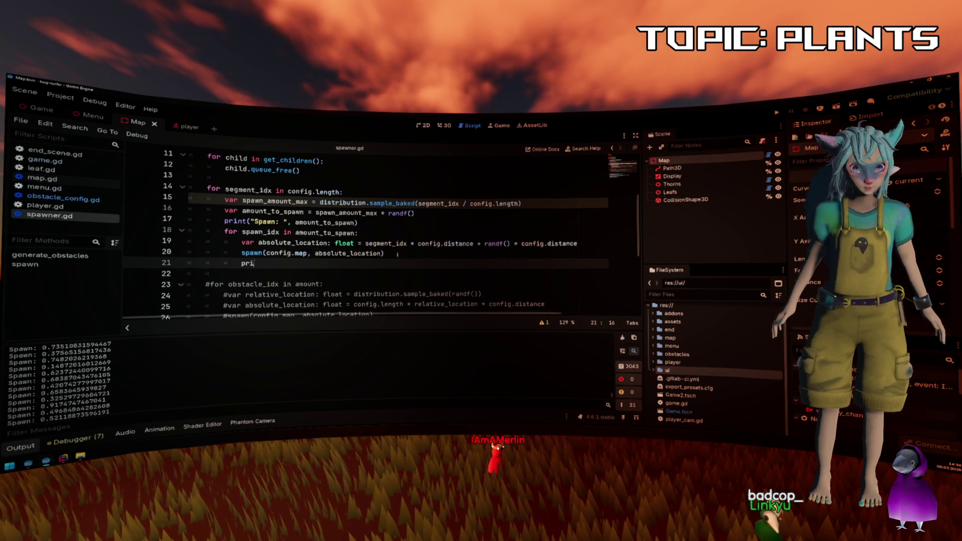
pyautogui.press('BackSpace')
pyautogui.press('BackSpace')
pyautogui.press('BackSpace')
pyautogui.press('Up')
pyautogui.press('Up')
pyautogui.press('Up')
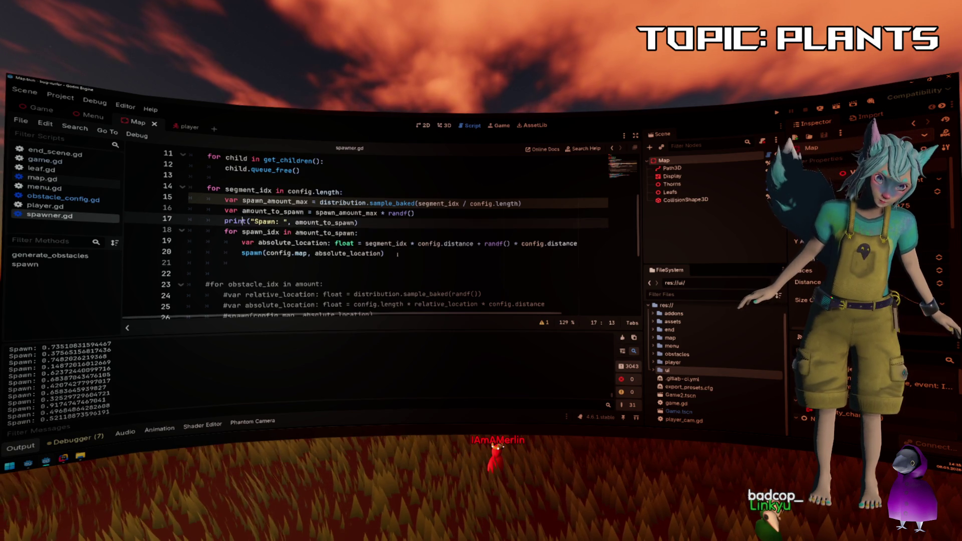
pyautogui.press('Down')
pyautogui.press('Down')
pyautogui.press('Down')
pyautogui.write('print("Spawn: ", amount_to_spawn)')
pyautogui.hotkey('ctrl', 's')
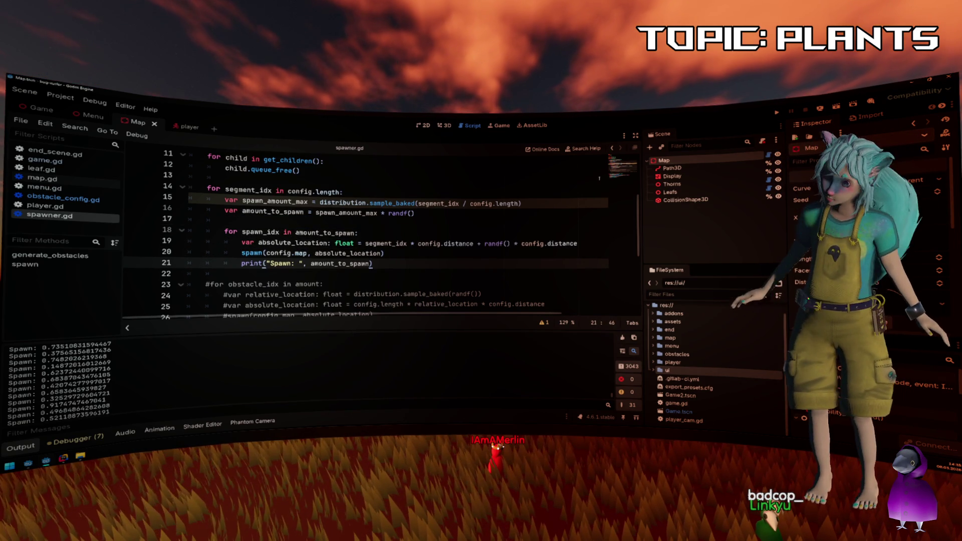
pyautogui.scroll(-4, 851, 250)
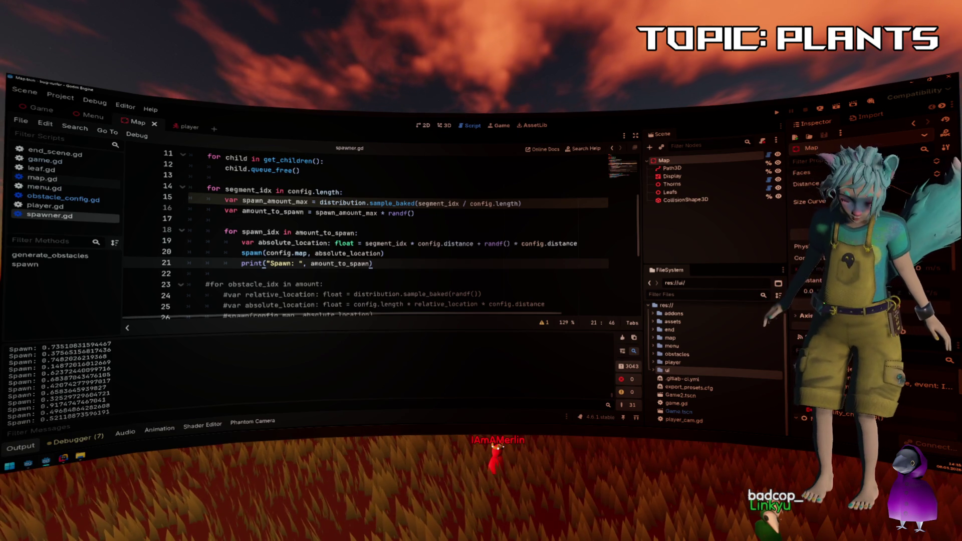
pyautogui.click(621, 337)
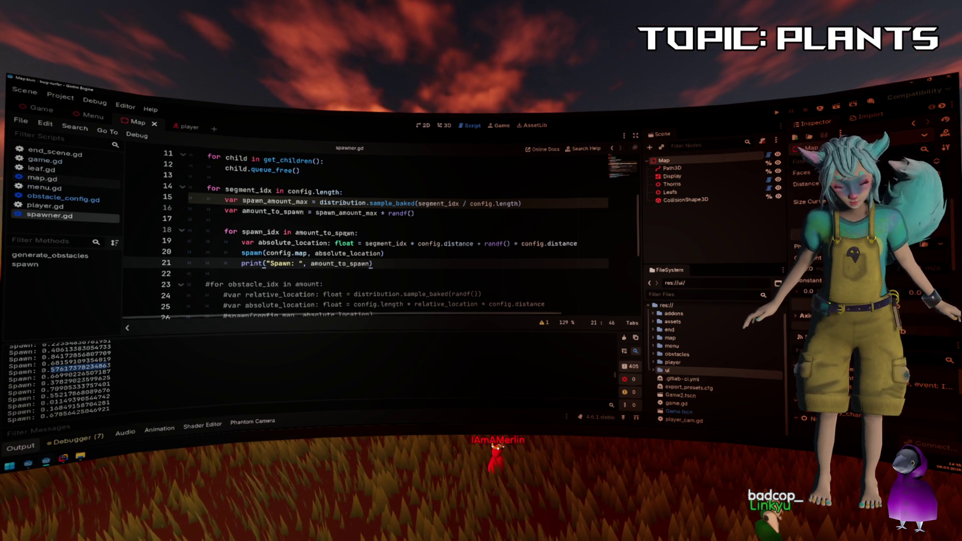
# Review the segment and random offset terms on line 19 and the thorn scale line in spawn().
pyautogui.moveTo(345, 233)
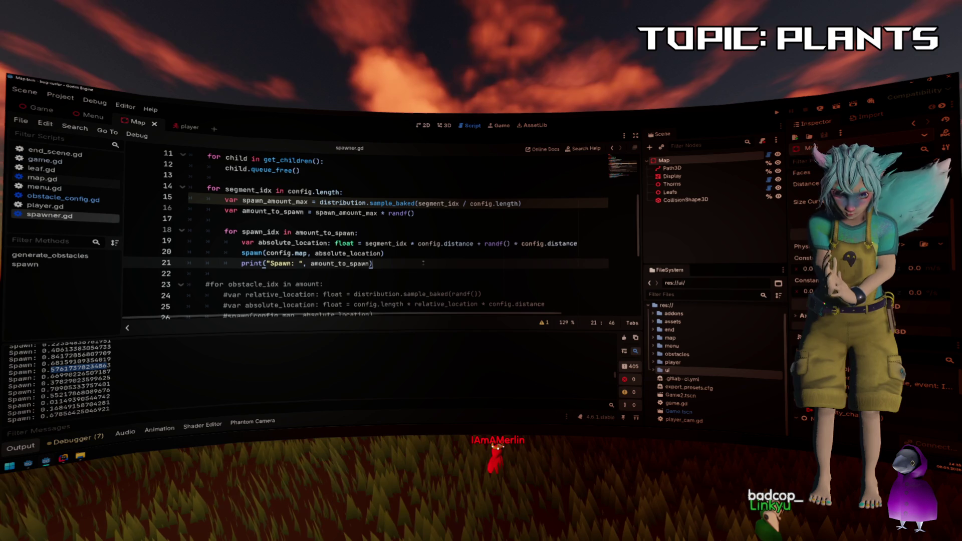
pyautogui.press('Up')
pyautogui.press('Up')
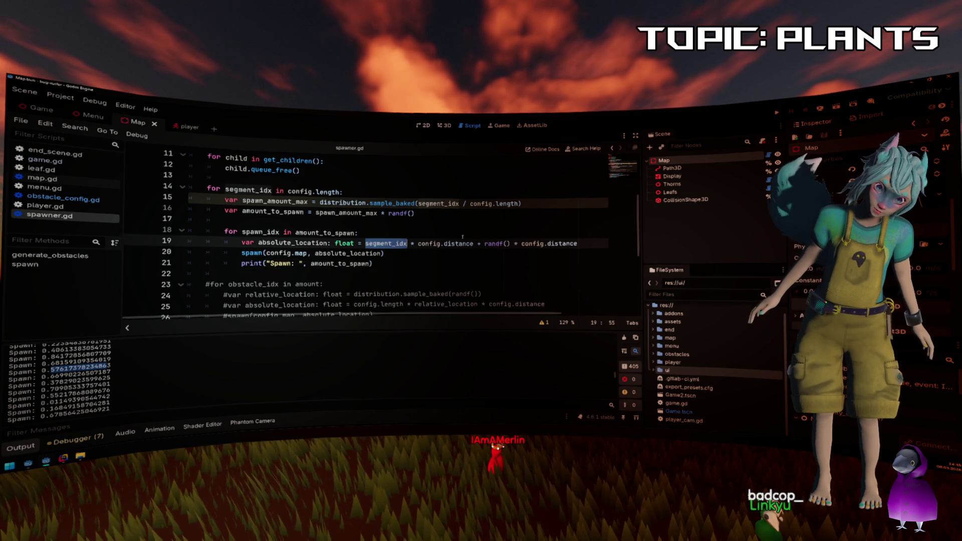
pyautogui.click(472, 244)
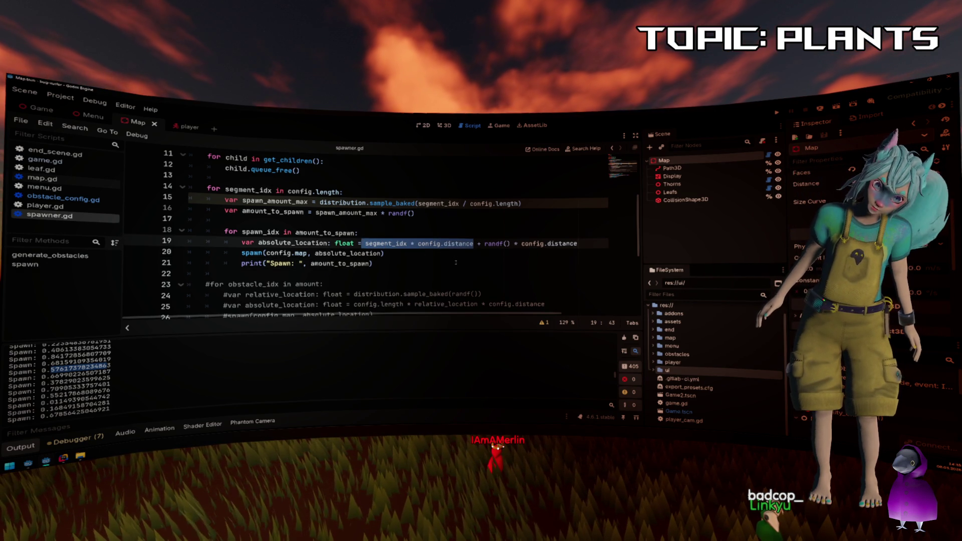
pyautogui.click(480, 244)
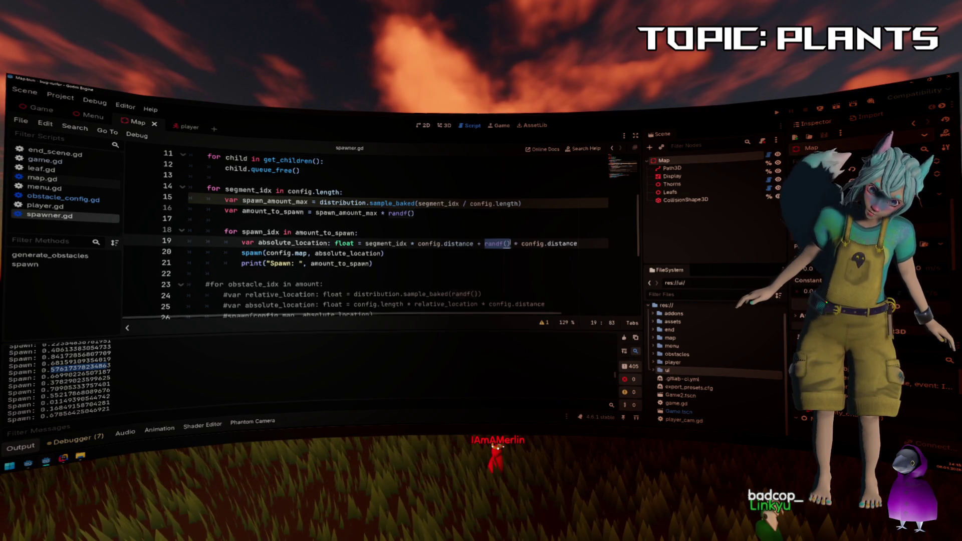
pyautogui.moveTo(576, 244); pyautogui.dragTo(499, 244)
pyautogui.moveTo(496, 243)
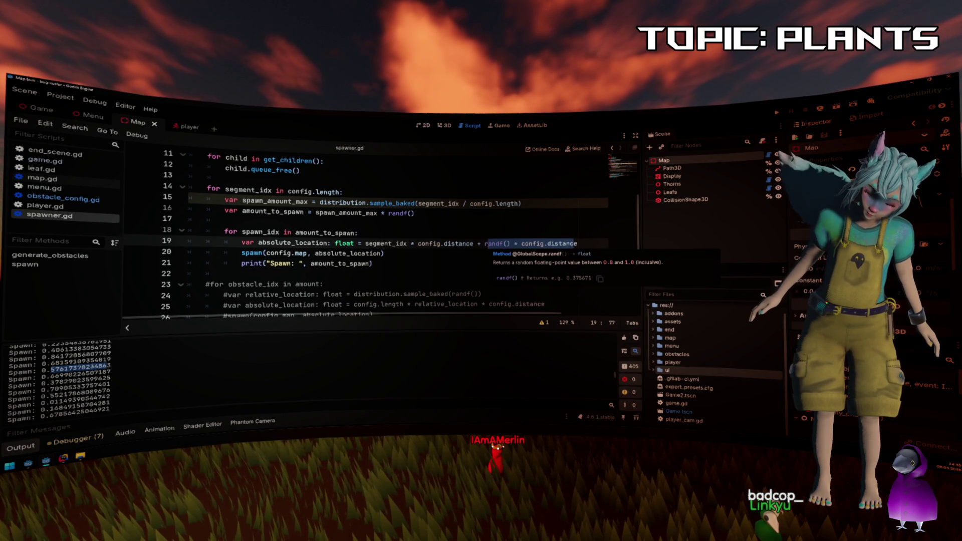
pyautogui.click(437, 257)
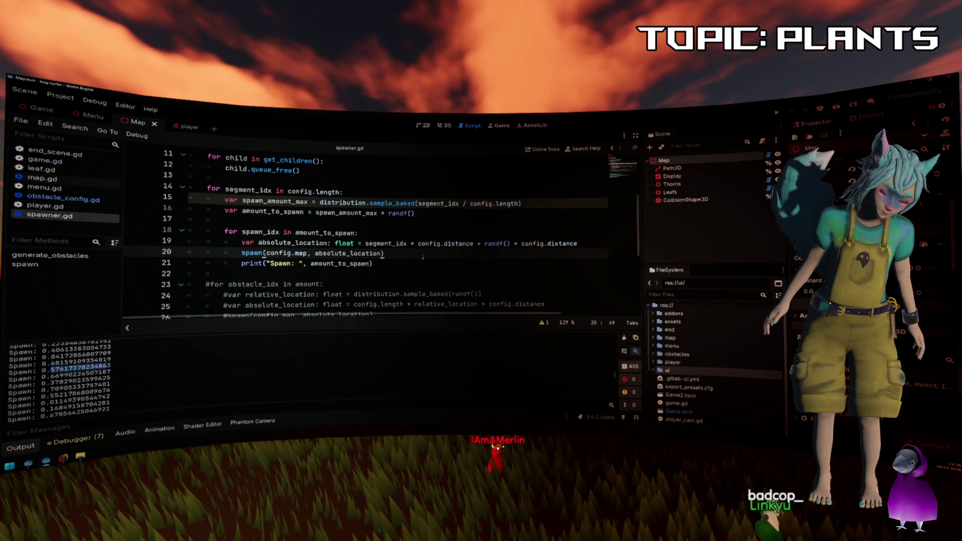
pyautogui.scroll(-5, 422, 257)
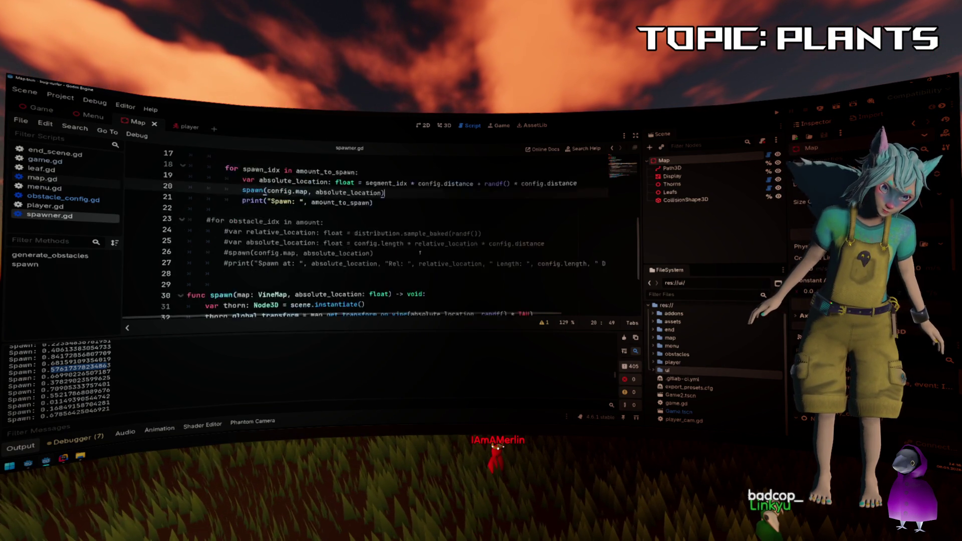
pyautogui.click(412, 255)
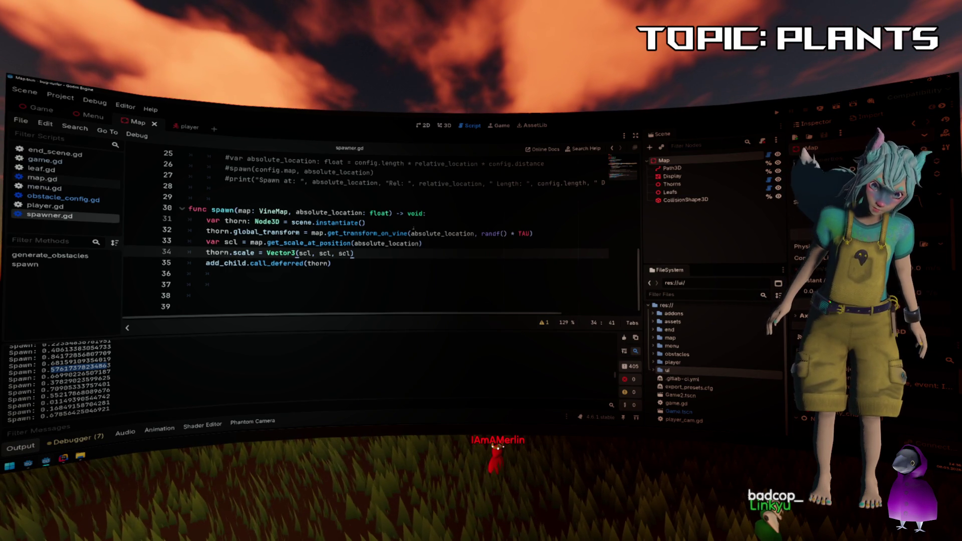
pyautogui.click(350, 243)
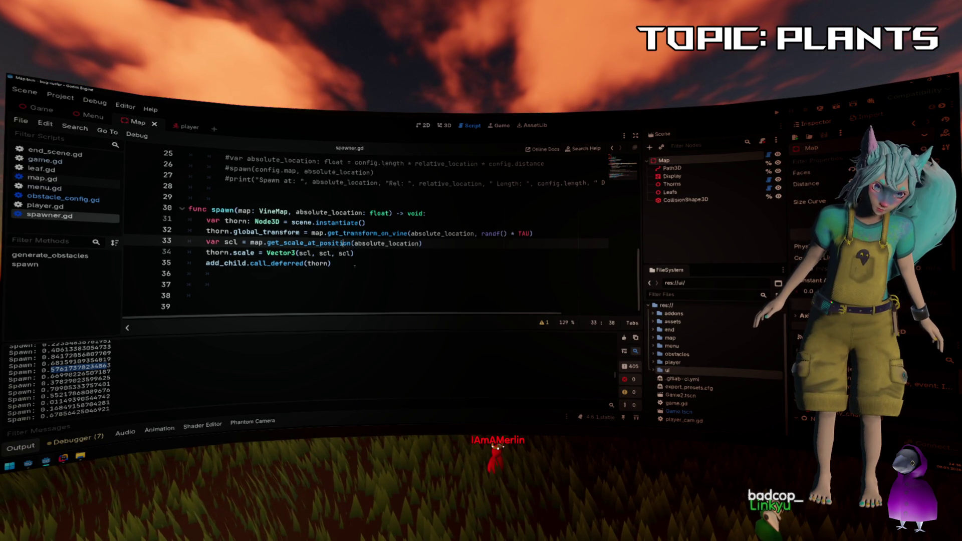
# Delete the two empty lines 37–38 after the spawn function.
pyautogui.click(281, 264)
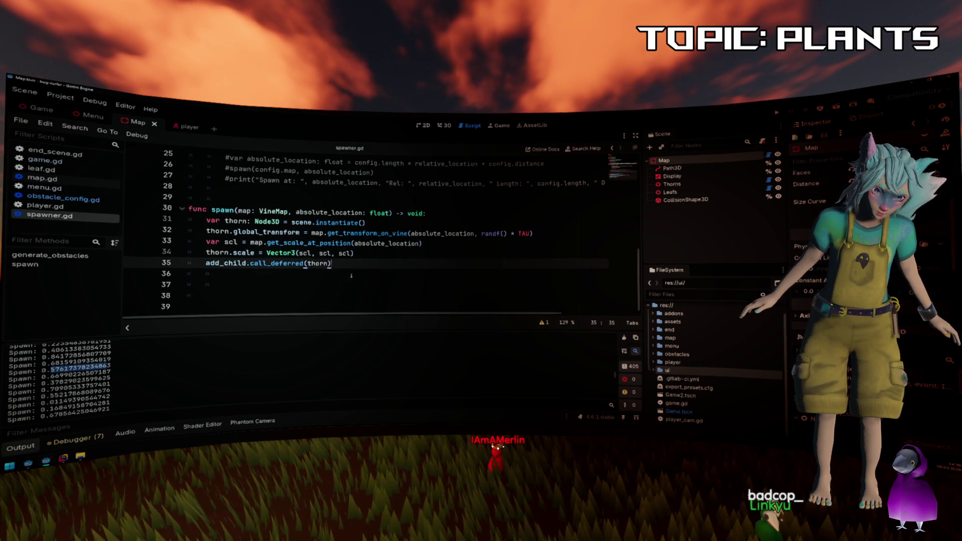
pyautogui.moveTo(190, 306); pyautogui.dragTo(173, 282)
pyautogui.press('BackSpace')
pyautogui.scroll(6, 409, 257)
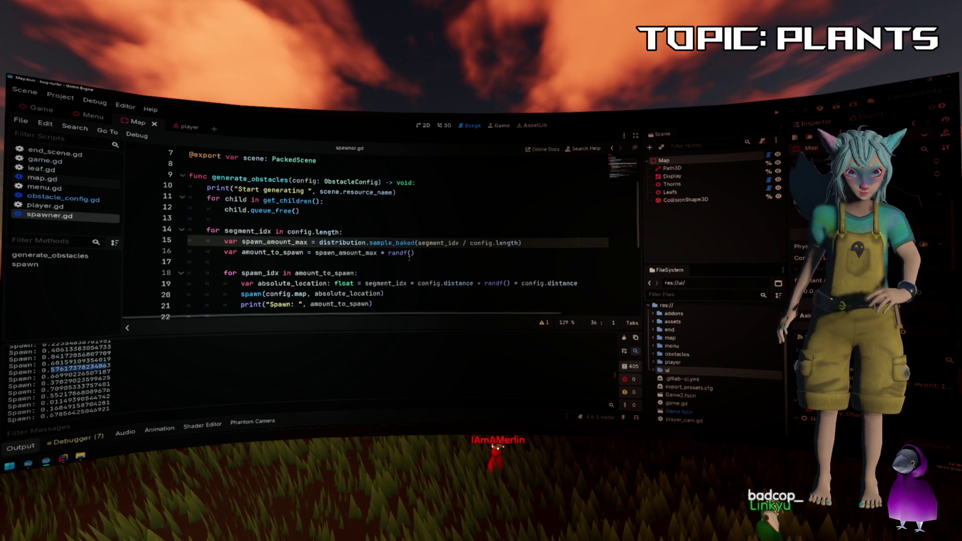
# Add and then remove a blank line above the for loop in spawner.gd, saving the script.
pyautogui.click(398, 229)
pyautogui.hotkey('ctrl', 'shift', 'Return')
pyautogui.hotkey('ctrl', 's')
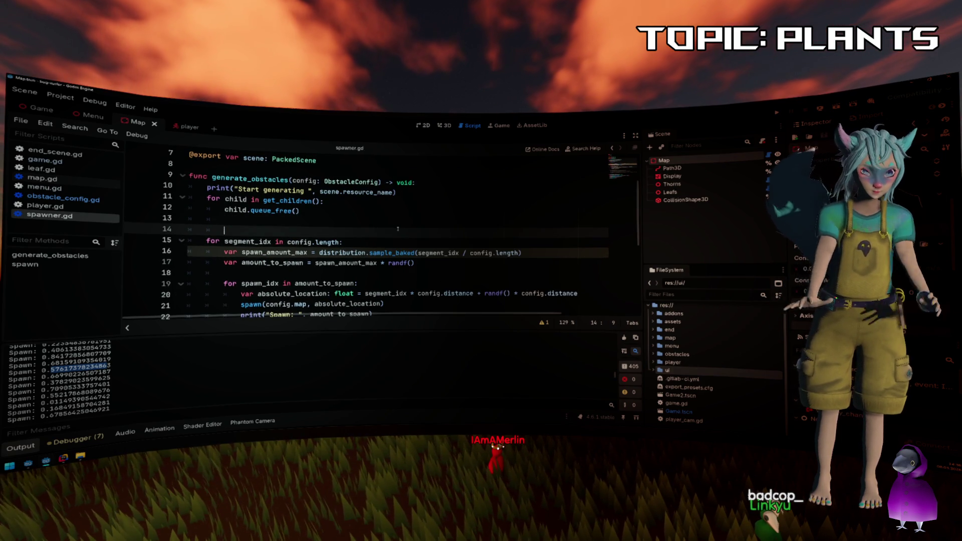
pyautogui.scroll(-2, 398, 231)
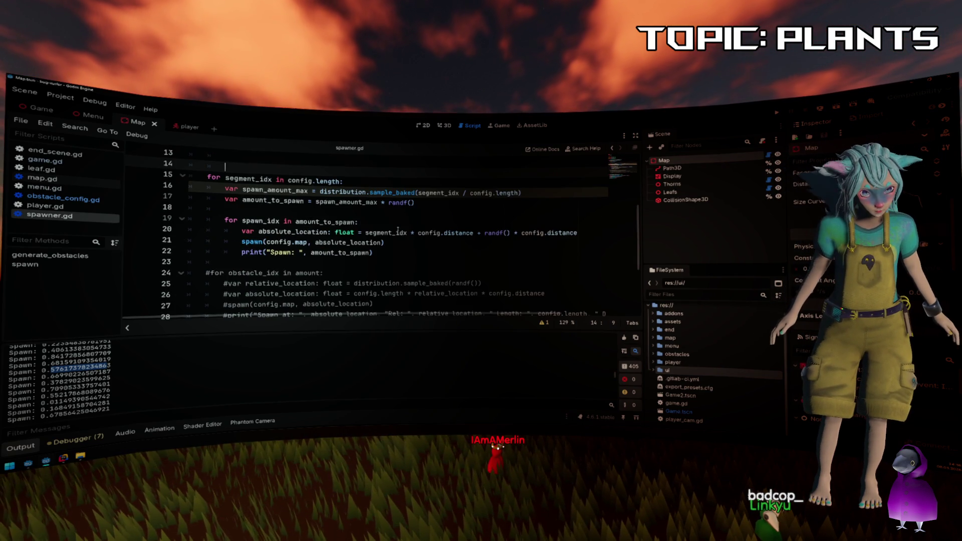
pyautogui.press('Home')
pyautogui.press('BackSpace')
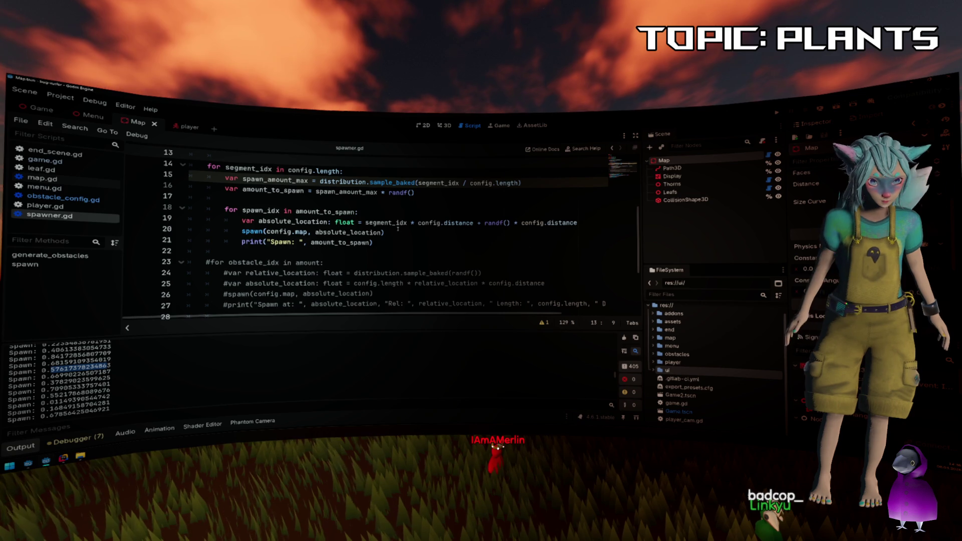
# Save spawner.gd again and bring up the 3D view of the thorny vine map.
pyautogui.click(421, 252)
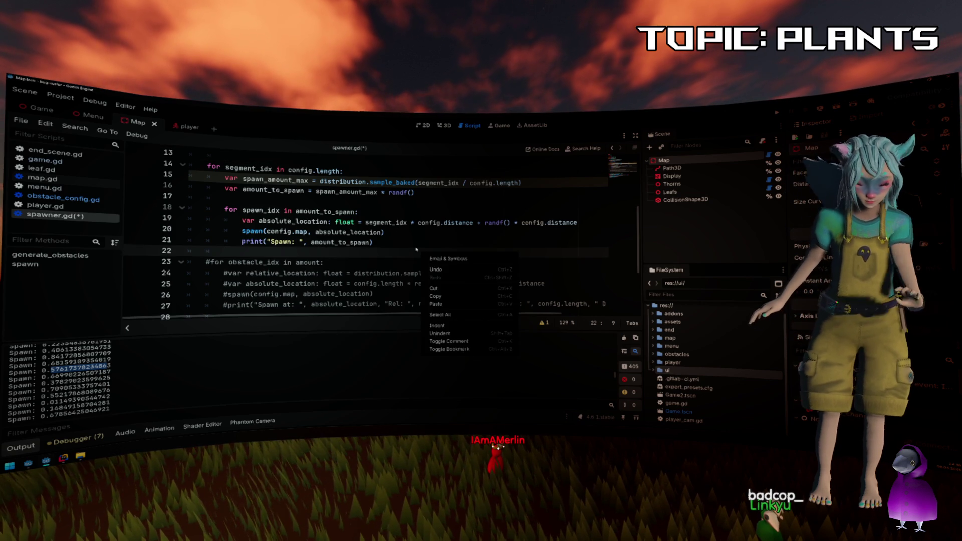
pyautogui.click(422, 242)
pyautogui.hotkey('ctrl', 's')
pyautogui.click(445, 124)
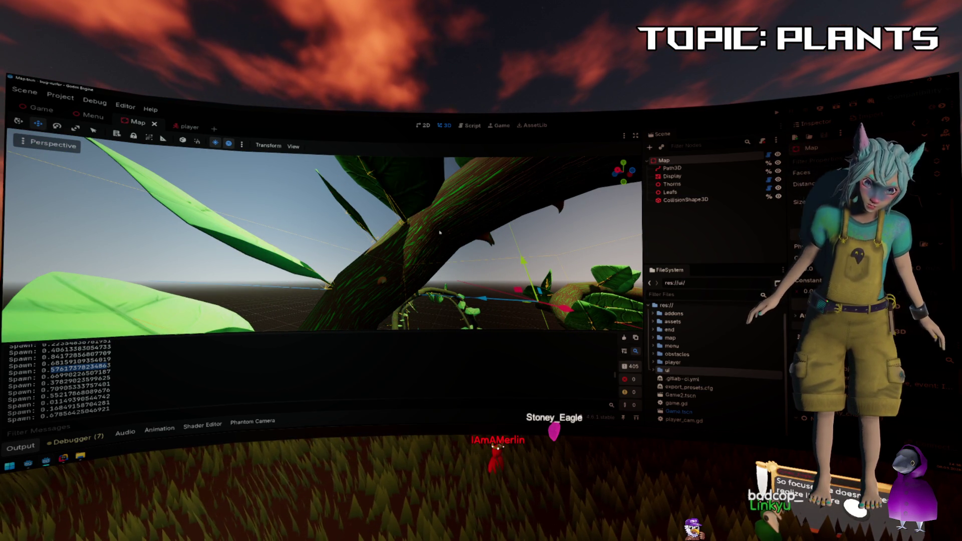
# Focus and orbit in close on the vine coil, then return to spawner.gd at line 24.
pyautogui.press('f')
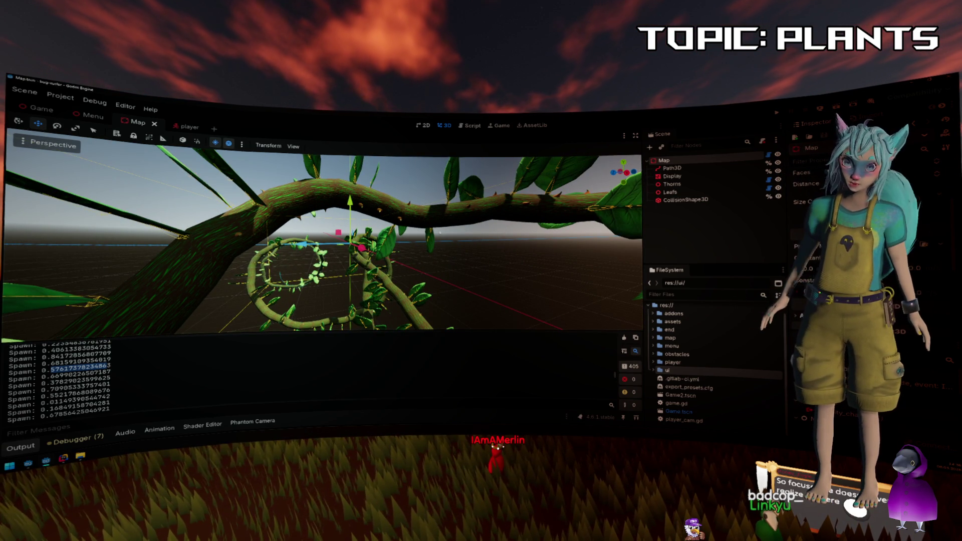
pyautogui.moveTo(441, 249)
pyautogui.mouseDown()
pyautogui.moveTo(440, 228)
pyautogui.moveTo(476, 220)
pyautogui.mouseUp()
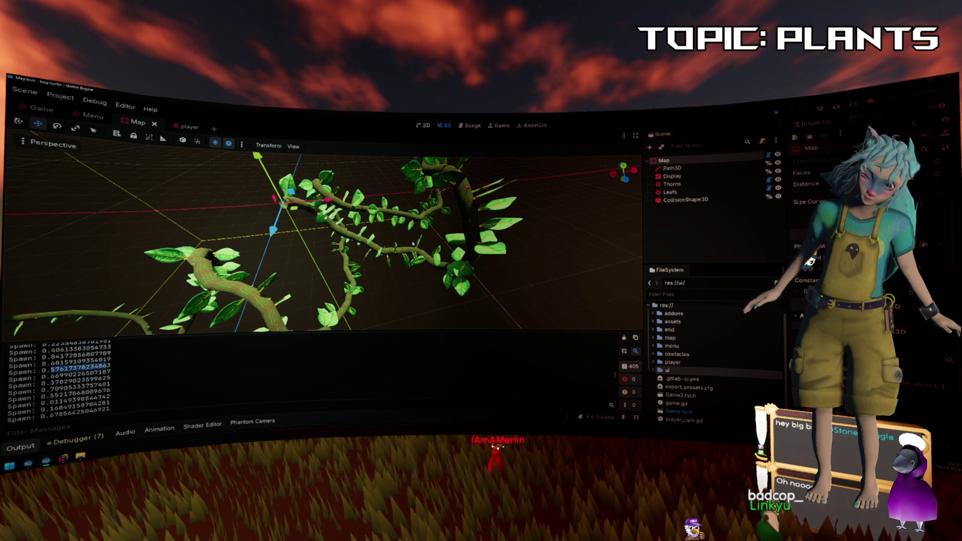
pyautogui.click(473, 126)
pyautogui.click(389, 274)
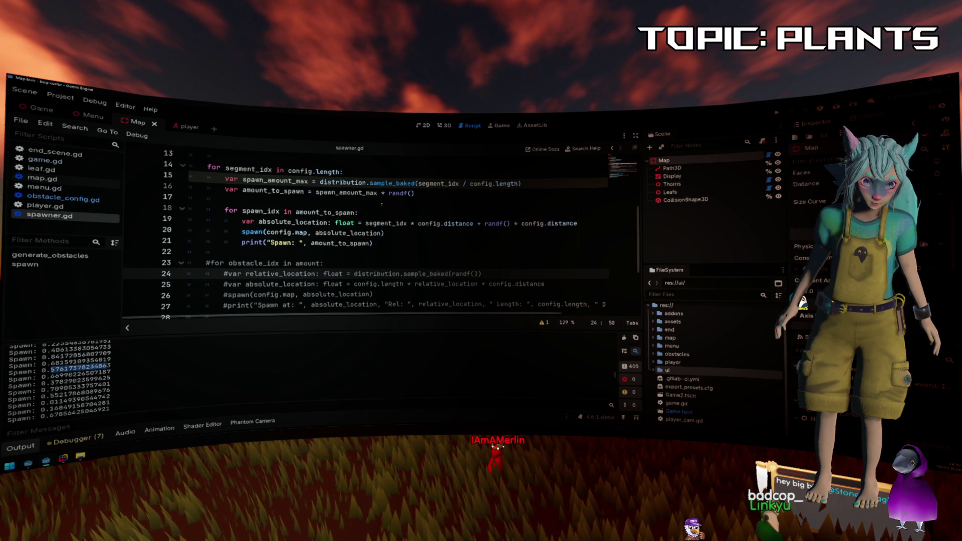
# Change the line 14 loop to iterate over range(config.length, 2).
pyautogui.click(288, 171)
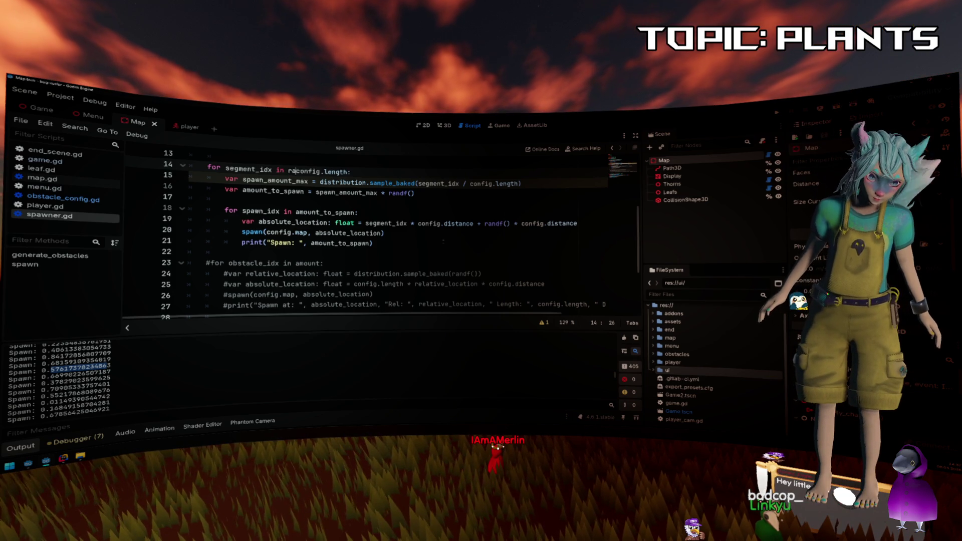
pyautogui.write('range(')
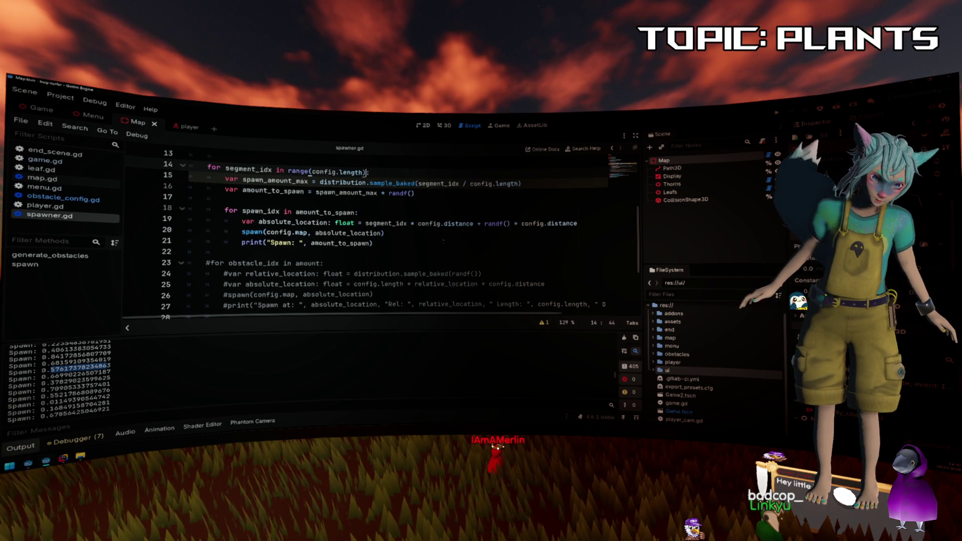
pyautogui.write(' 2')
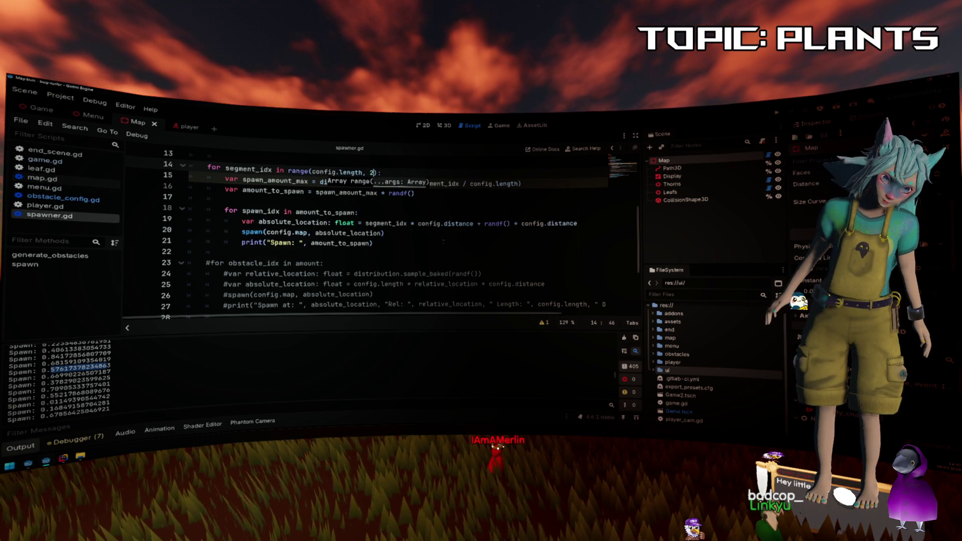
pyautogui.click(443, 235)
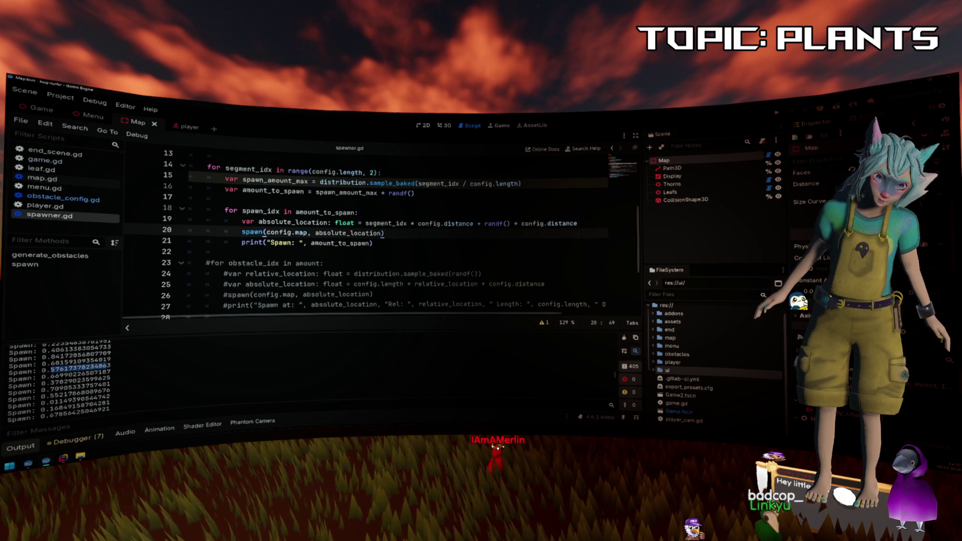
pyautogui.click(440, 126)
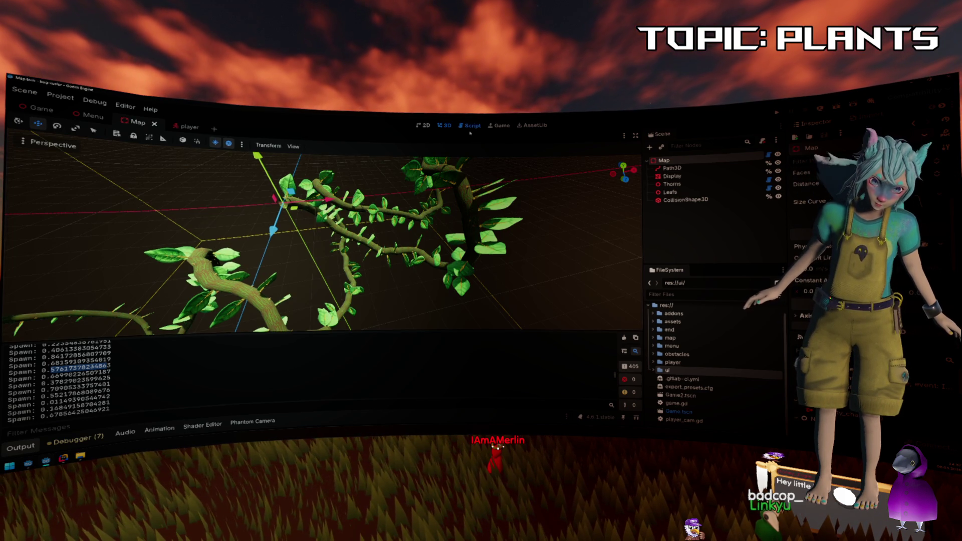
pyautogui.click(470, 126)
pyautogui.click(305, 172)
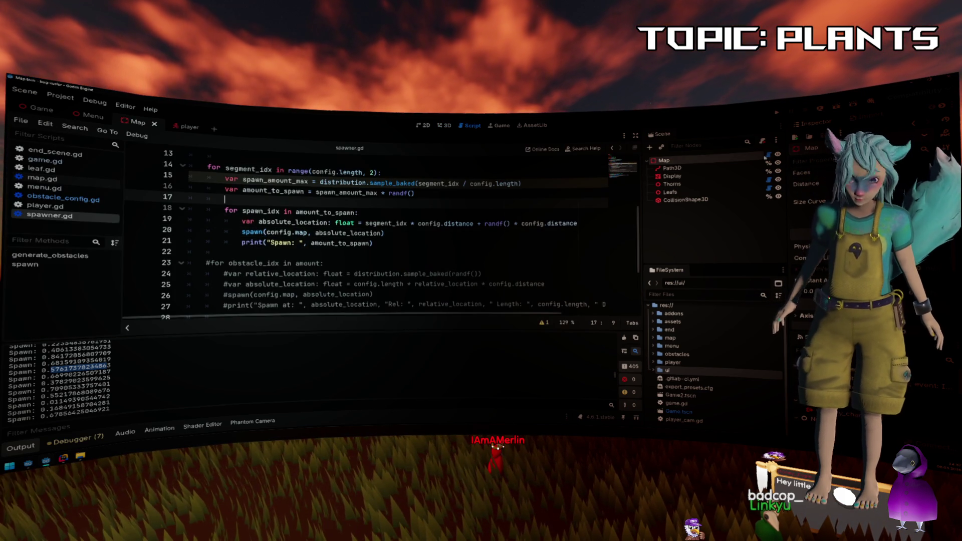
# Run the project with F5, check the regenerated vines in 3D, and return to the script.
pyautogui.press('F5')
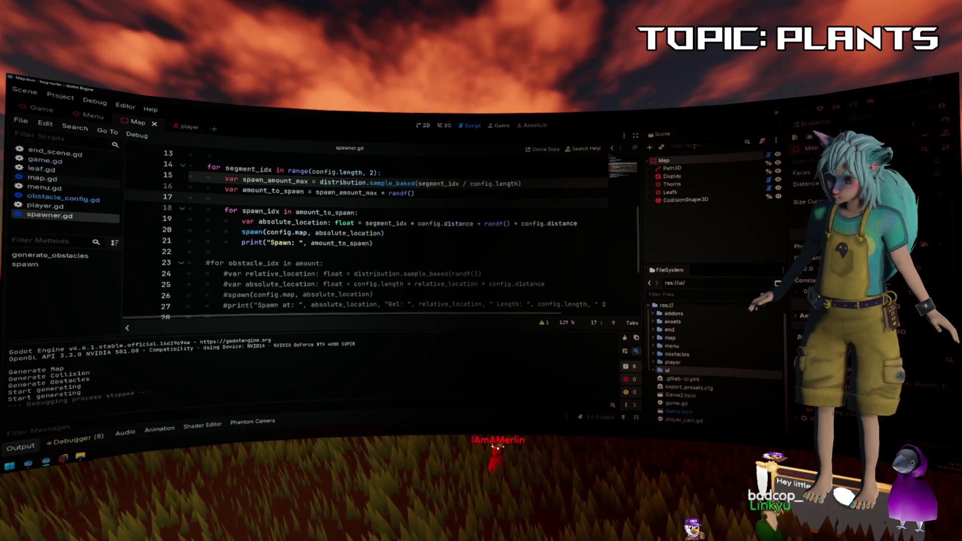
pyautogui.click(445, 125)
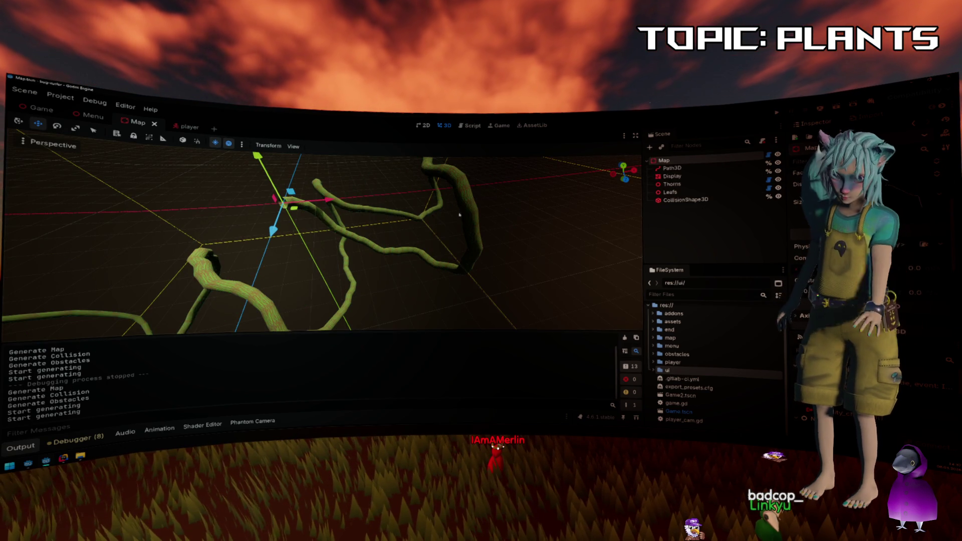
pyautogui.hotkey('ctrl', 'F3')
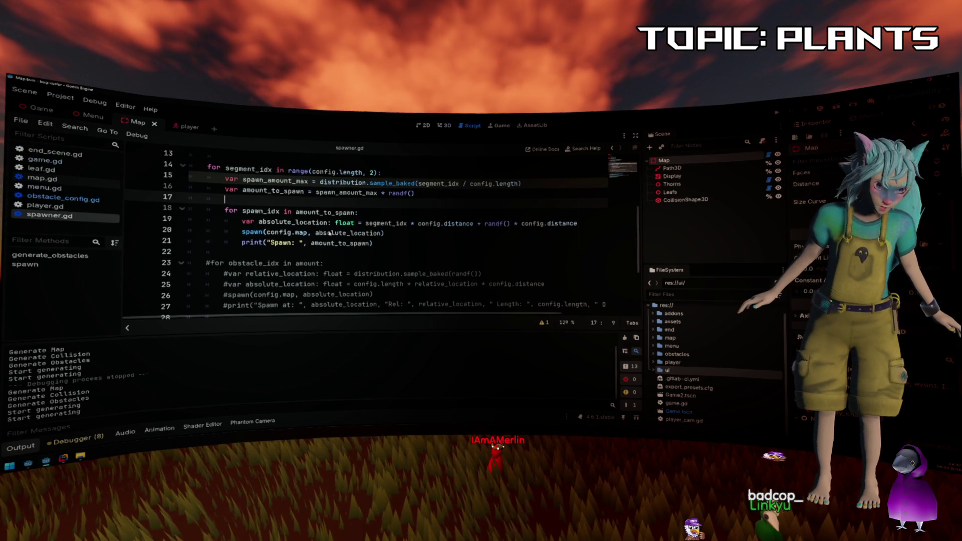
pyautogui.click(326, 172)
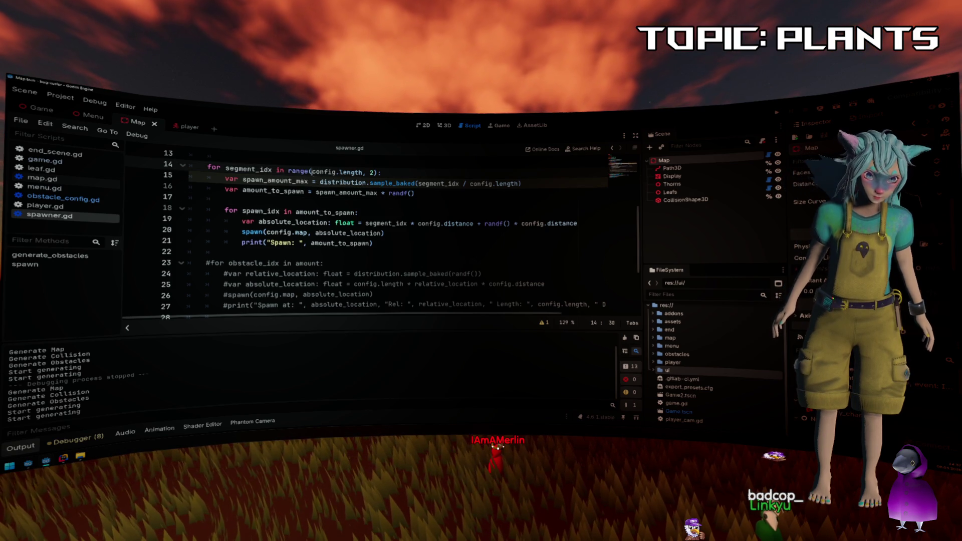
# Look up range() in the documentation, reading its start-value description.
pyautogui.hotkey('alt', 'F1')
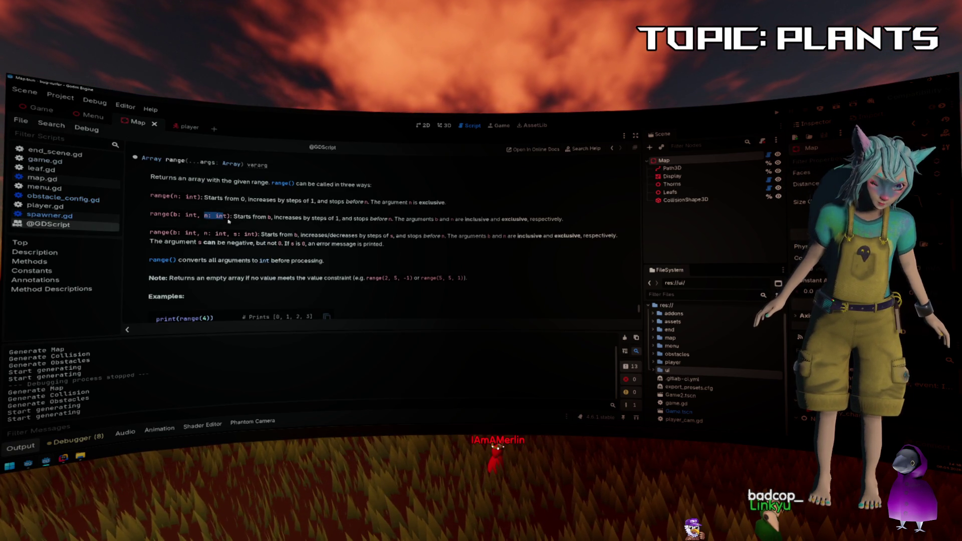
pyautogui.moveTo(233, 216); pyautogui.dragTo(270, 217)
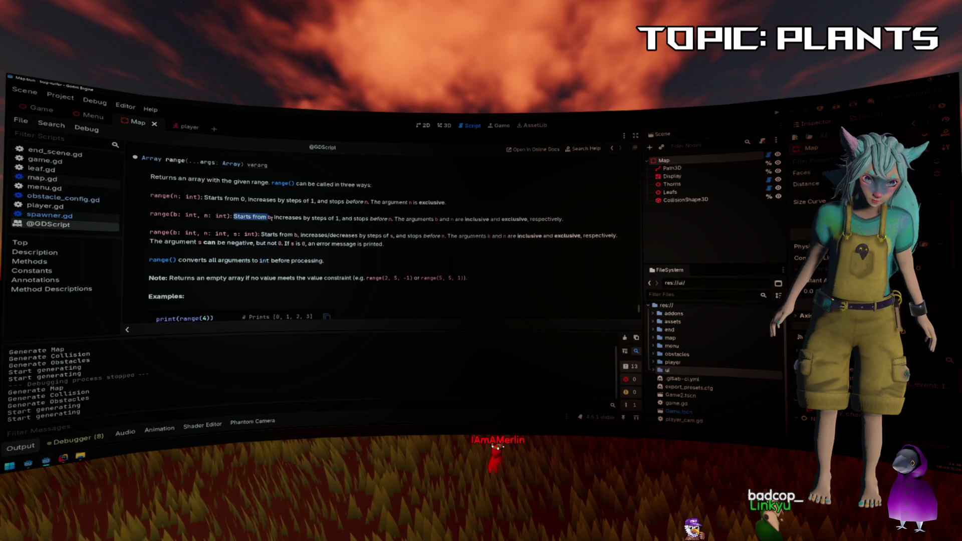
pyautogui.hotkey('alt', 'Left')
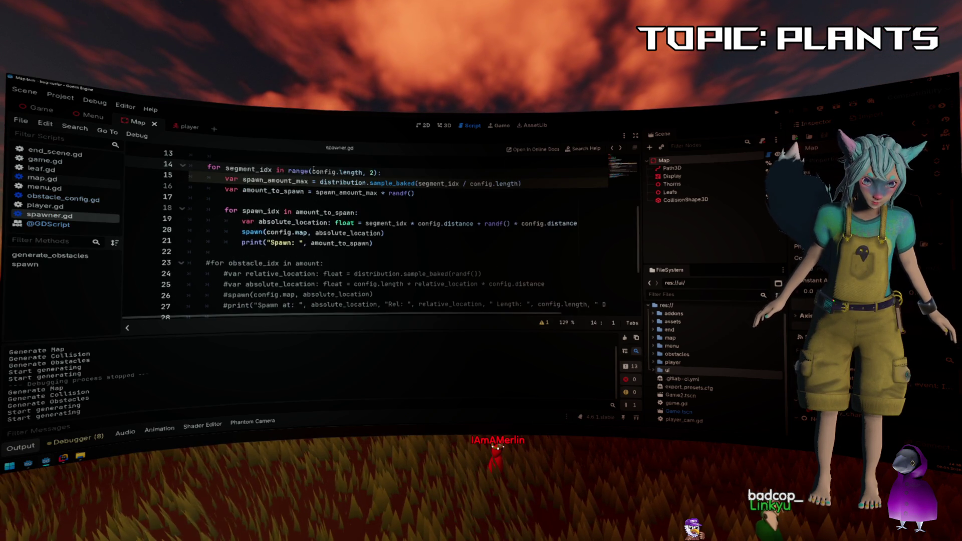
# Make the loop range(0, config.length, 2) and view the regenerated vine map.
pyautogui.write('0,')
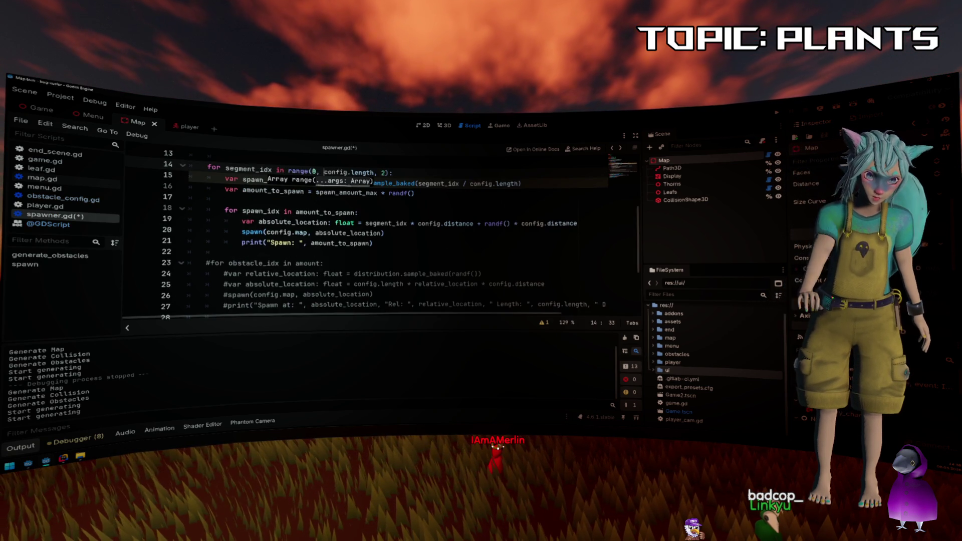
pyautogui.click(415, 193)
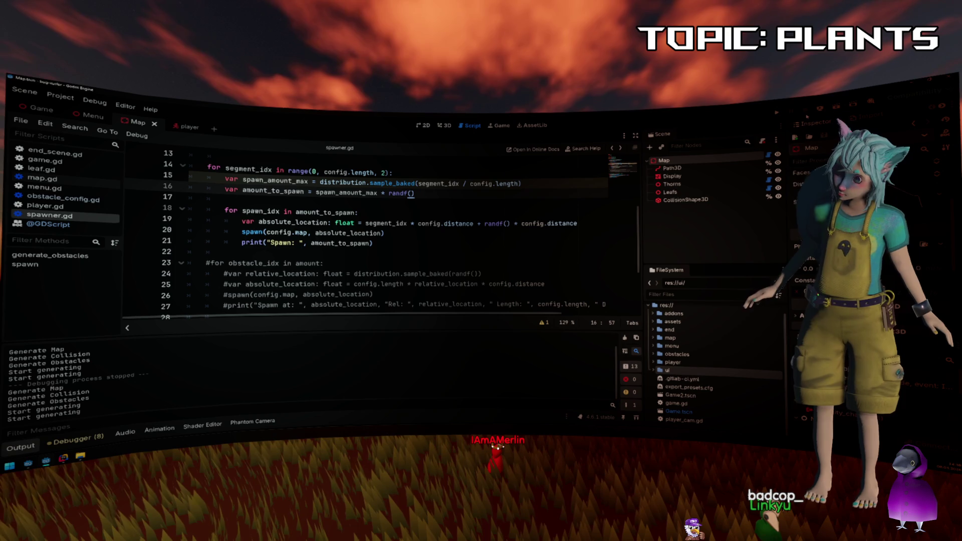
pyautogui.click(444, 126)
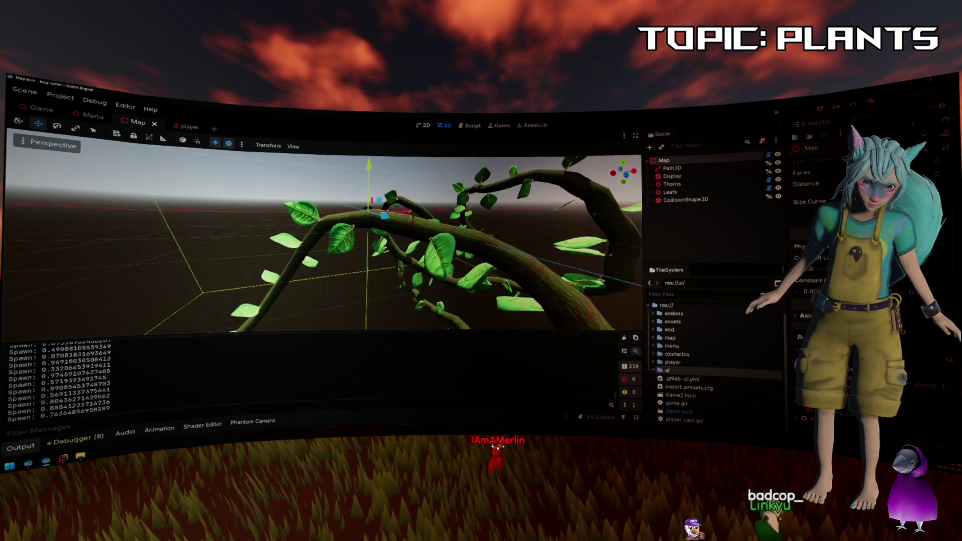
# Append * 2 to the random offset on line 19 and run the game from the 3D view.
pyautogui.click(475, 126)
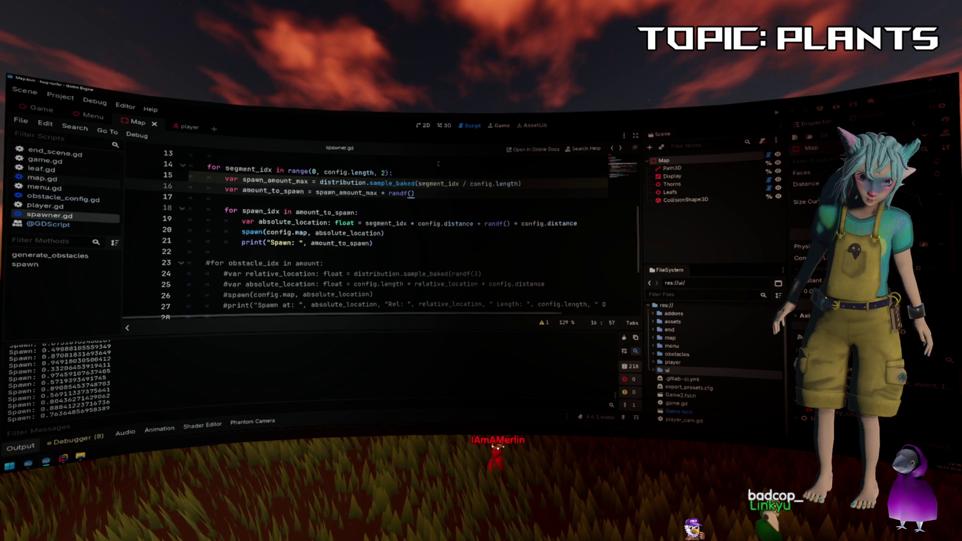
pyautogui.click(580, 224)
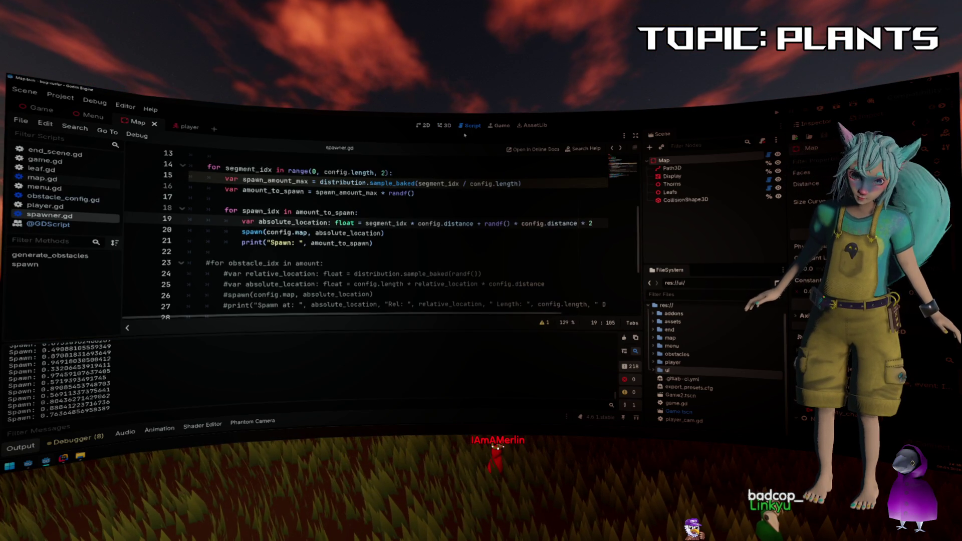
pyautogui.hotkey('ctrl', 'F2')
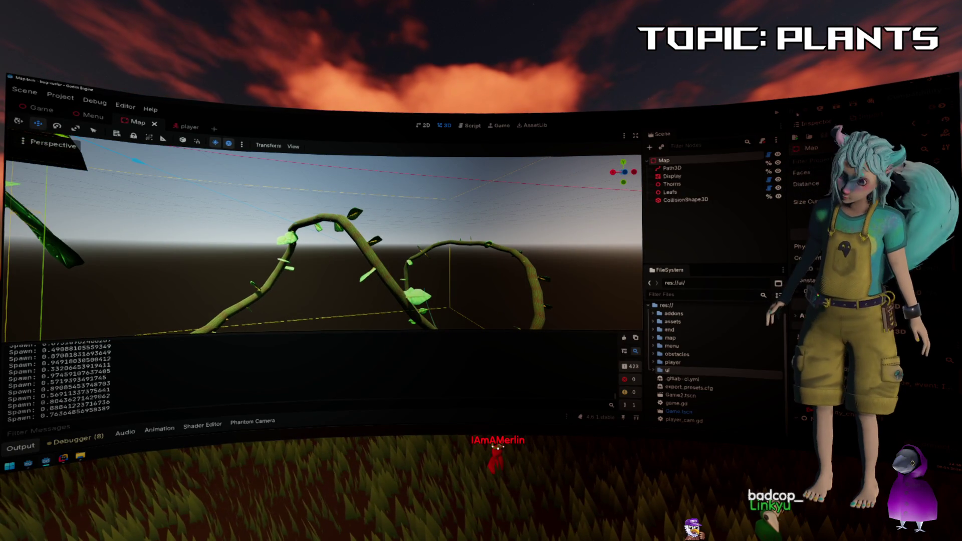
pyautogui.press('F5')
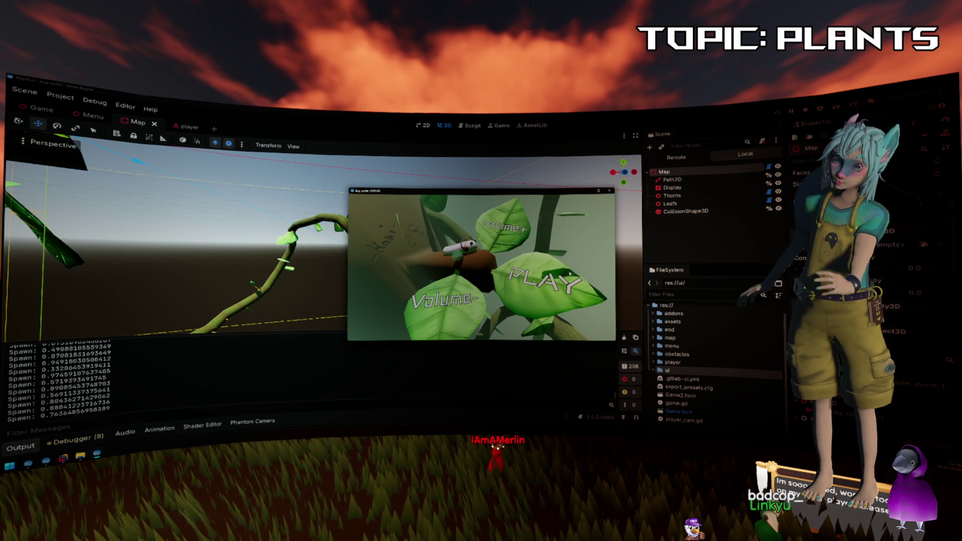
# Start playing from the game's menu to check the vines, then stop the run with F8.
pyautogui.click(570, 273)
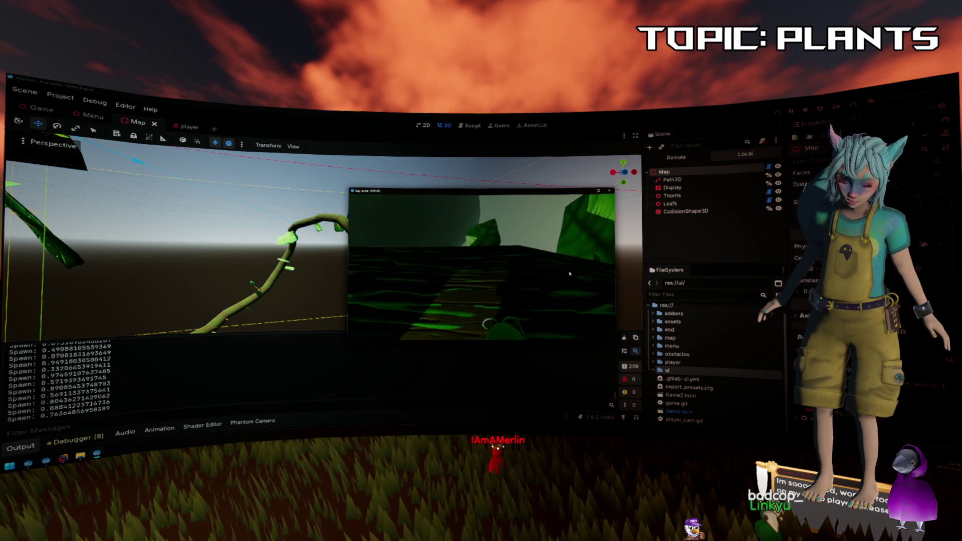
pyautogui.press('F8')
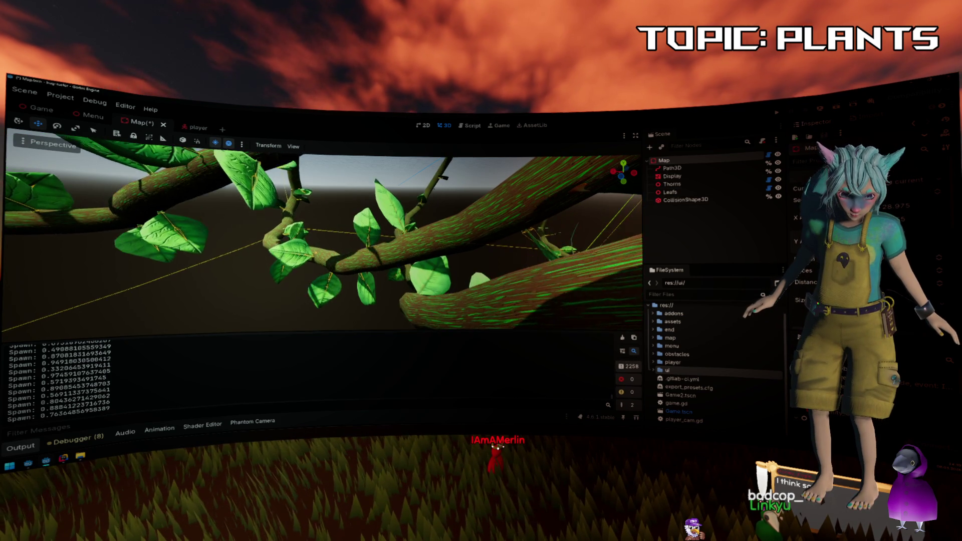
# Save the Map scene and launch the game with F5.
pyautogui.scroll(-10, 323, 235)
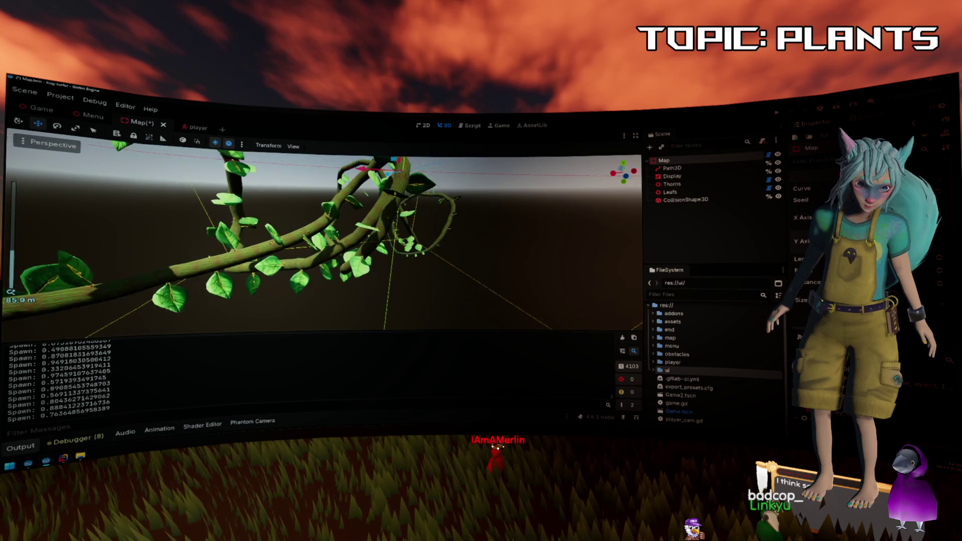
pyautogui.scroll(10, 323, 236)
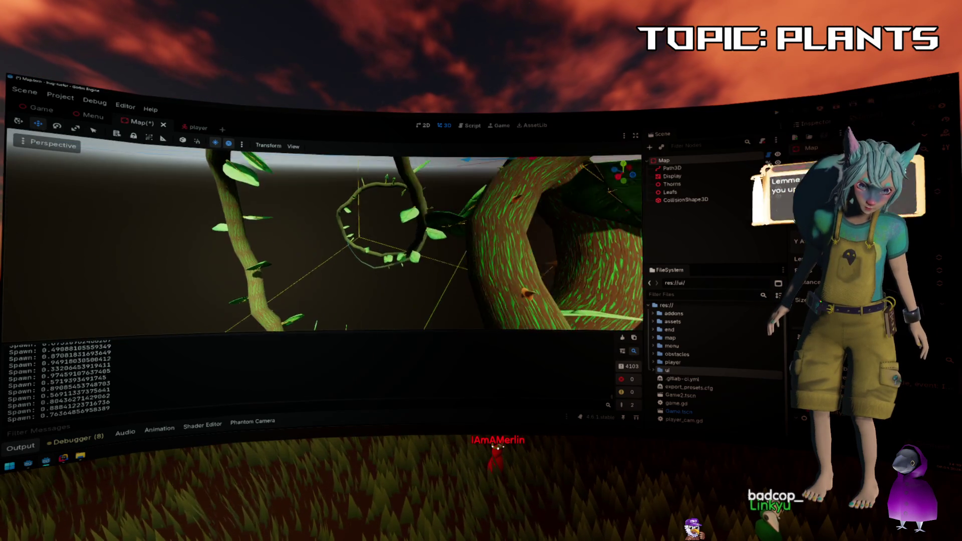
pyautogui.hotkey('ctrl', 's')
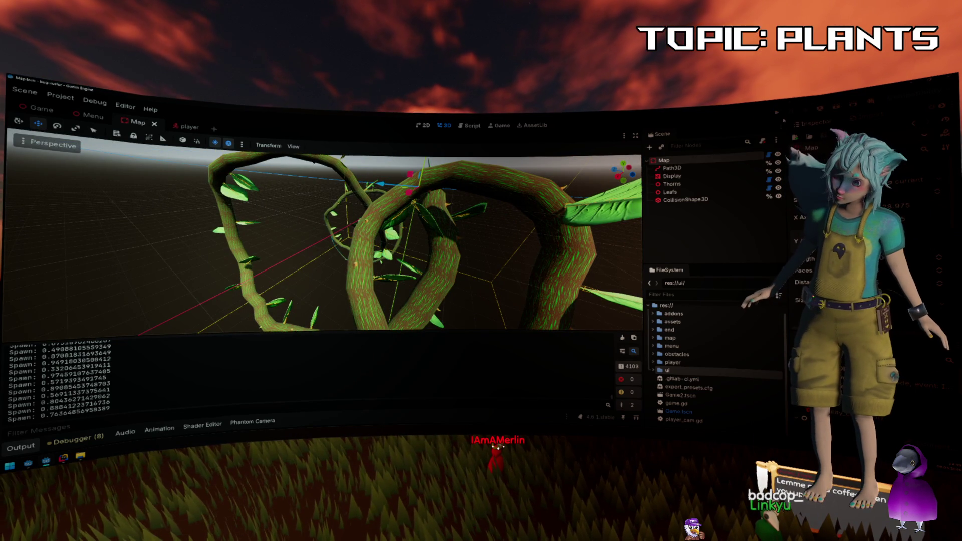
pyautogui.press('F5')
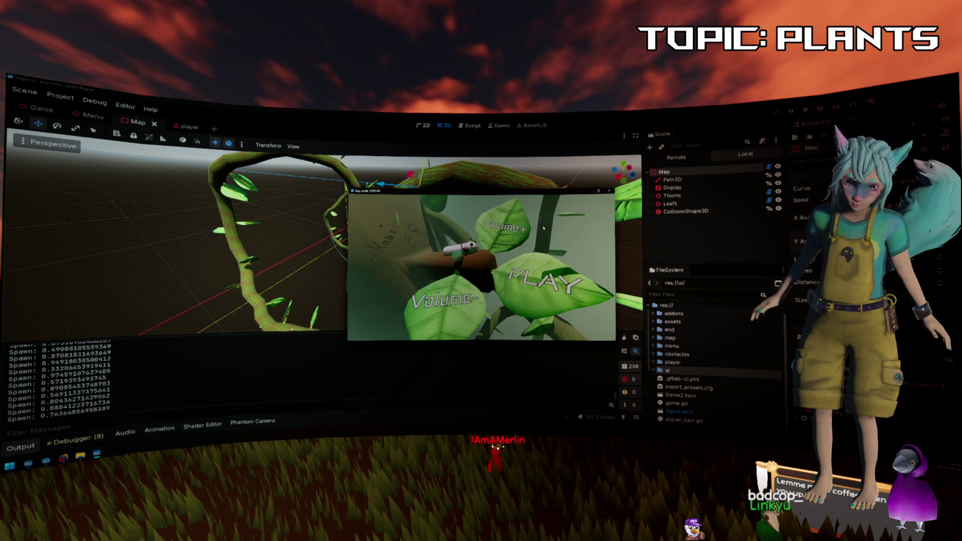
# Play briefly, stop the game, then save the Game scene.
pyautogui.click(557, 287)
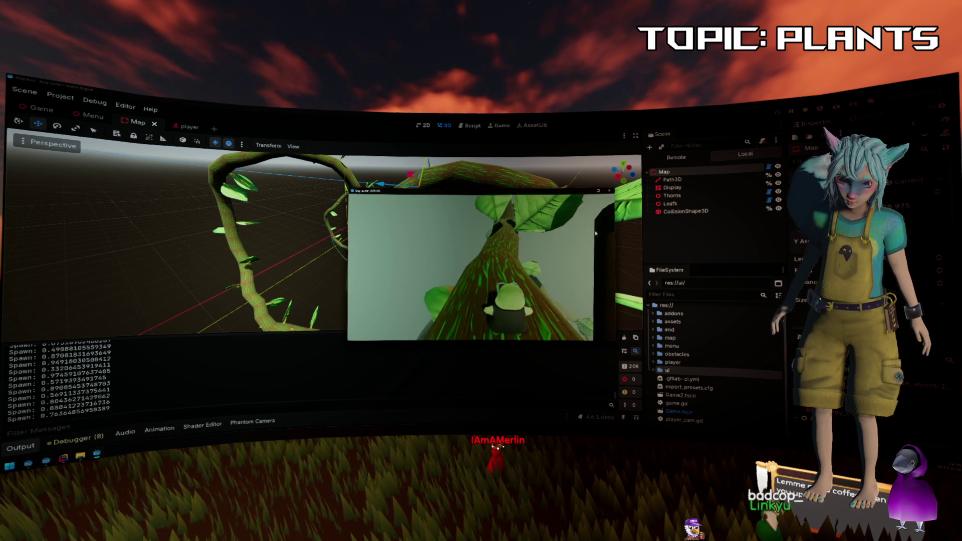
pyautogui.press('F8')
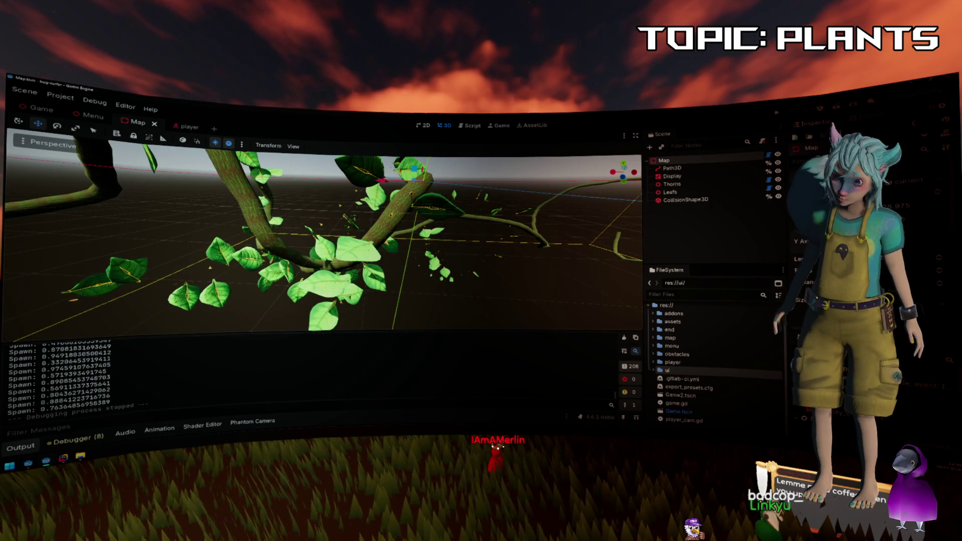
pyautogui.click(42, 108)
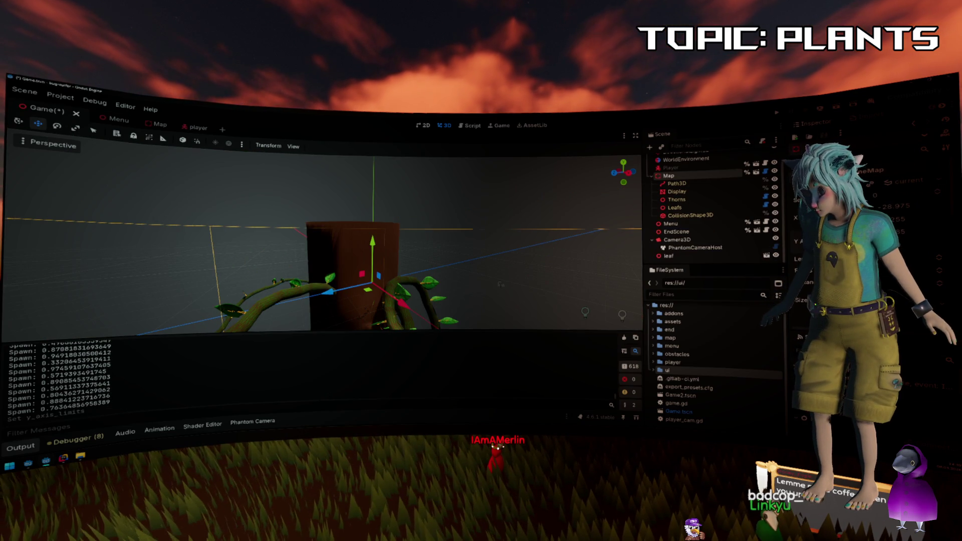
pyautogui.hotkey('ctrl', 's')
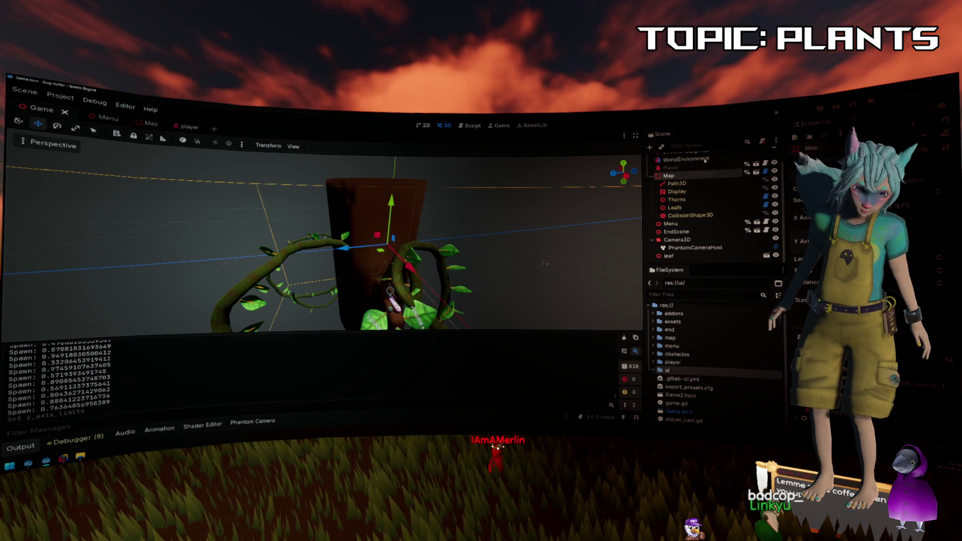
# Run the game again, close its window, and orbit around the tree and vines.
pyautogui.click(778, 117)
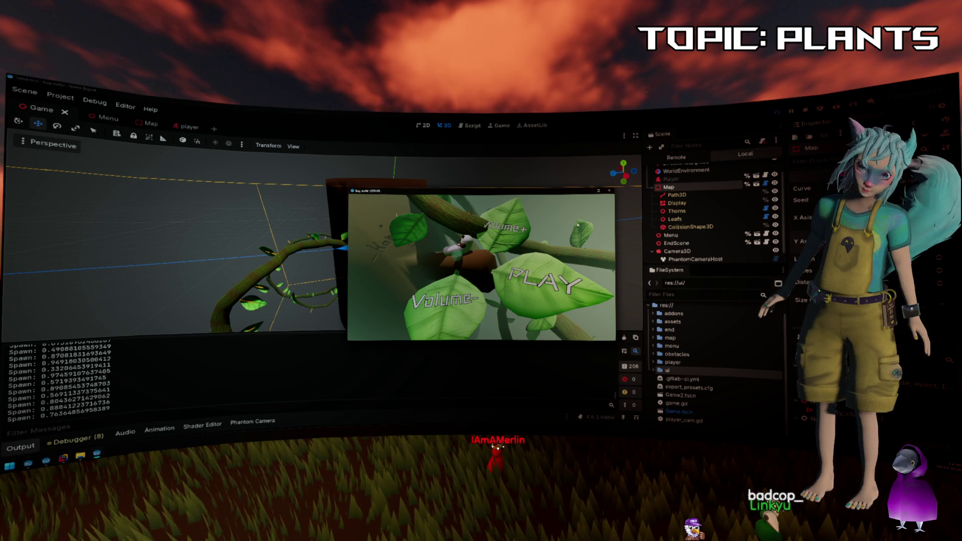
pyautogui.click(610, 191)
pyautogui.moveTo(428, 224); pyautogui.dragTo(283, 187)
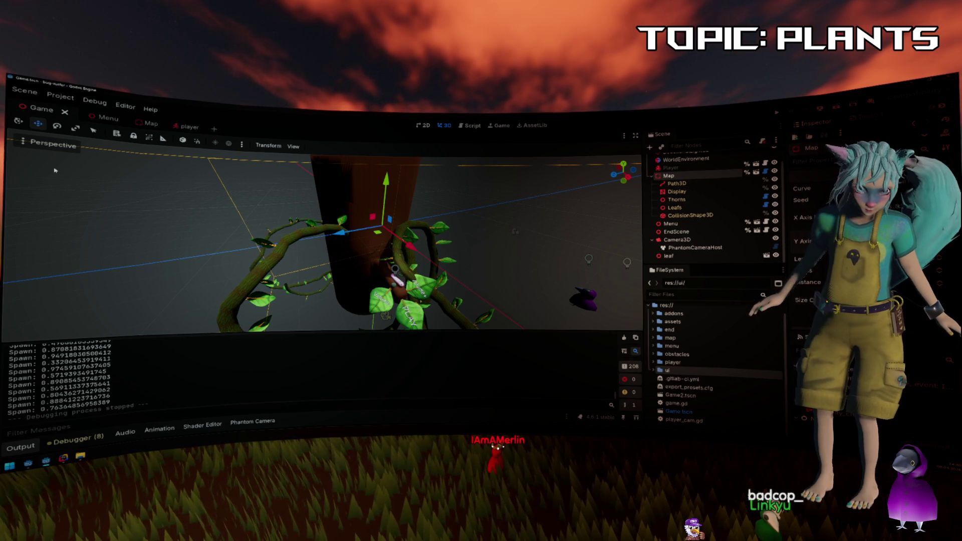
# Return to the Map scene and orbit and zoom in close on the leafy, thorny vine branches.
pyautogui.click(142, 122)
pyautogui.moveTo(375, 204); pyautogui.dragTo(374, 221)
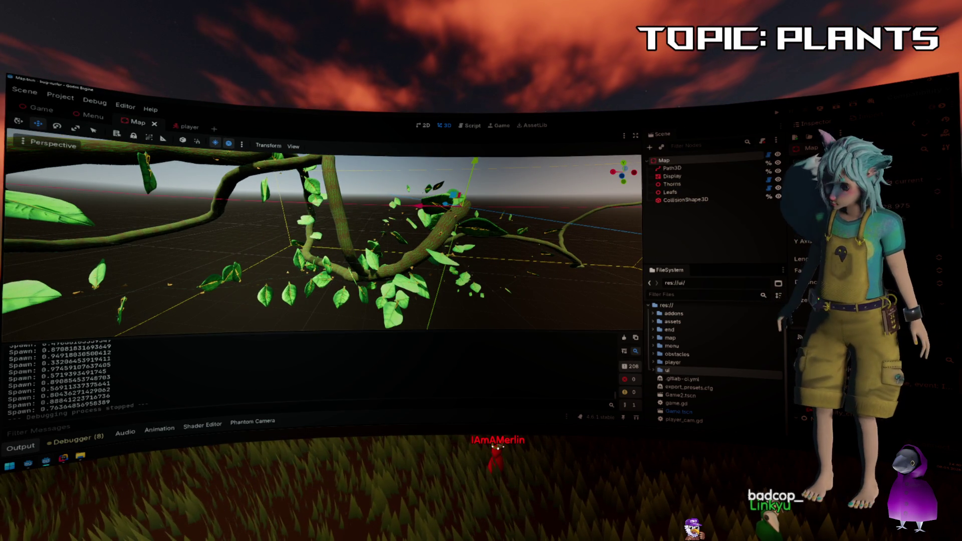
pyautogui.scroll(5, 321, 241)
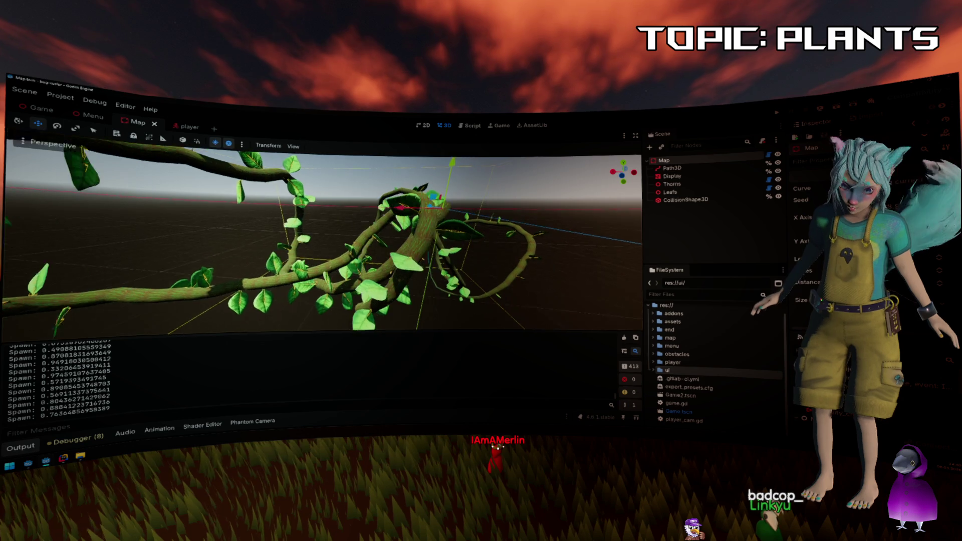
pyautogui.moveTo(374, 221); pyautogui.dragTo(395, 226)
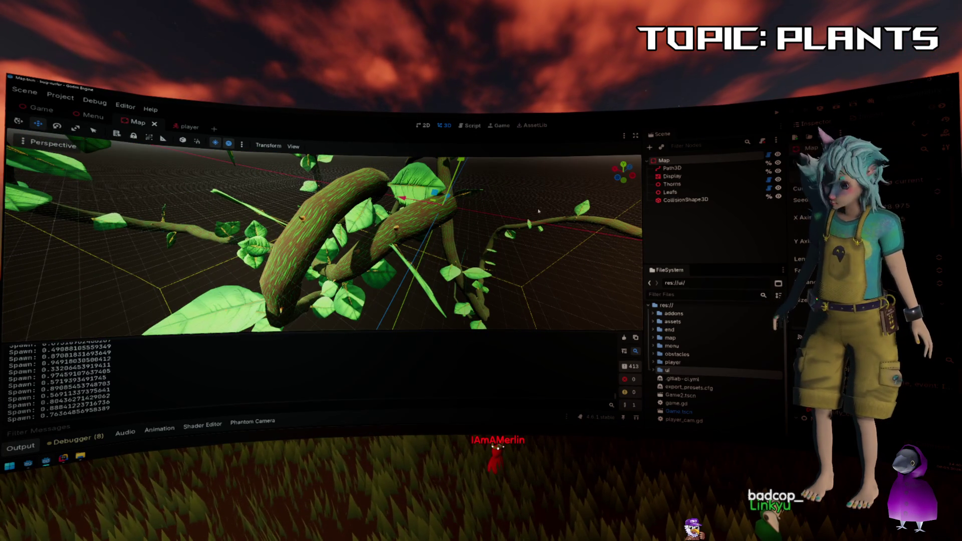
pyautogui.scroll(-3, 497, 215)
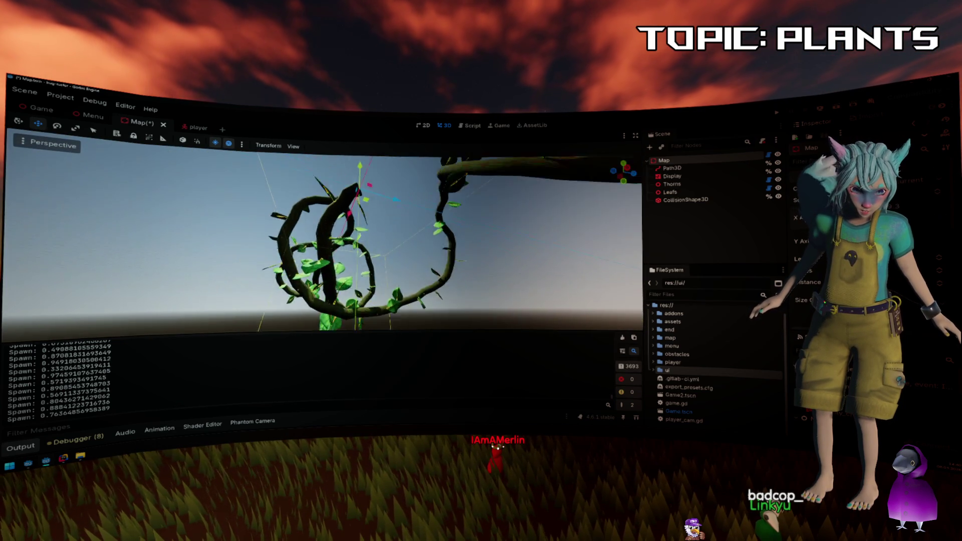
# Save the Map scene, play to the THANKS FOR PLAYING VINE RUSH screen, then stop debugging.
pyautogui.hotkey('ctrl', 's')
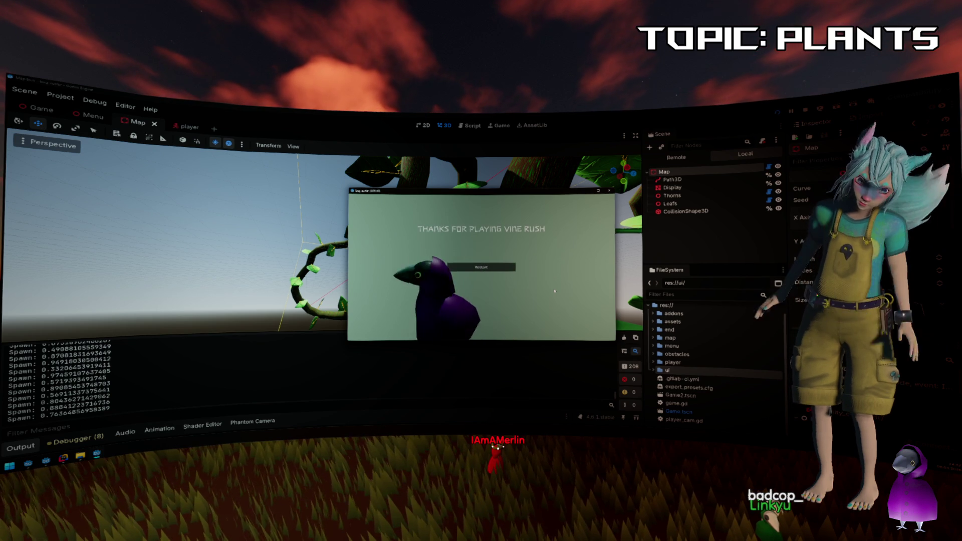
pyautogui.press('F8')
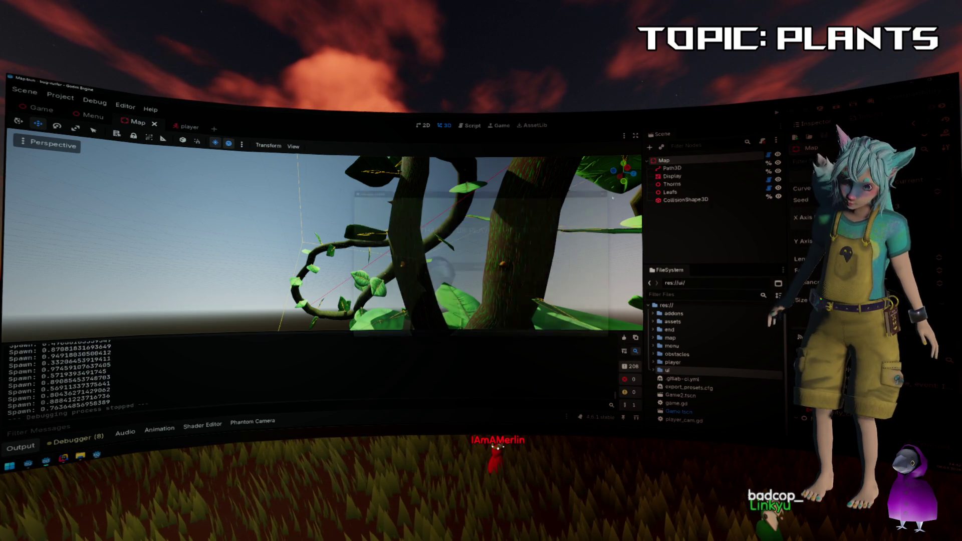
# Review the whole vine in the Map scene, clear the selection and save the scene.
pyautogui.click(119, 123)
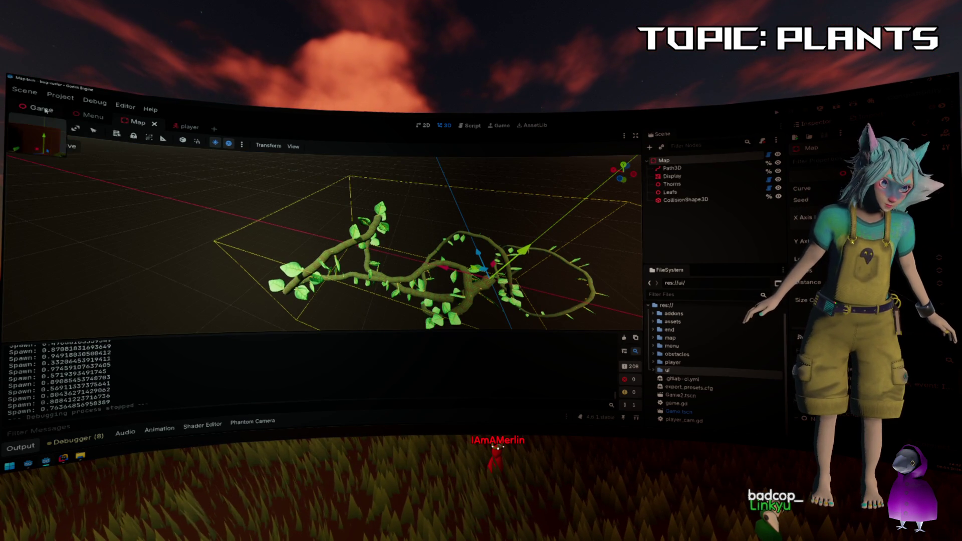
pyautogui.click(28, 107)
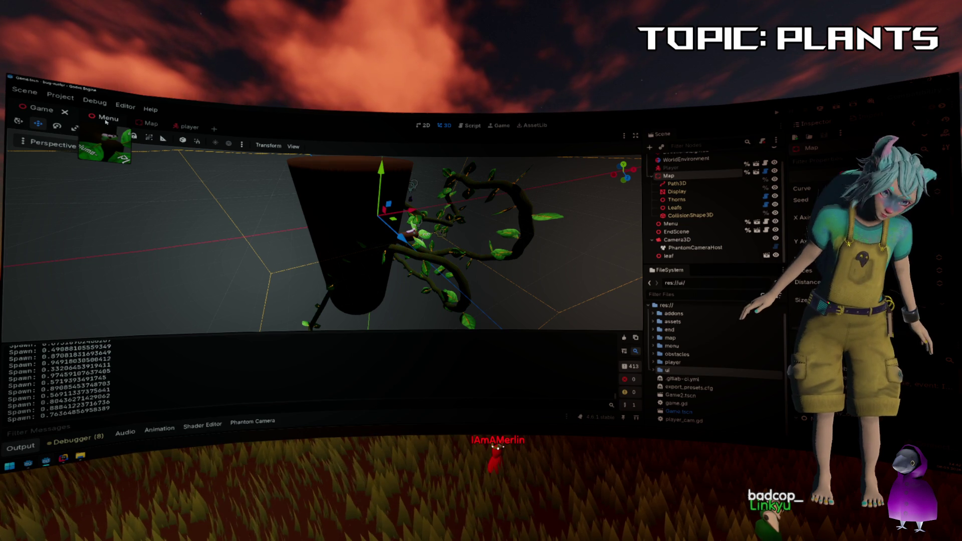
pyautogui.click(147, 123)
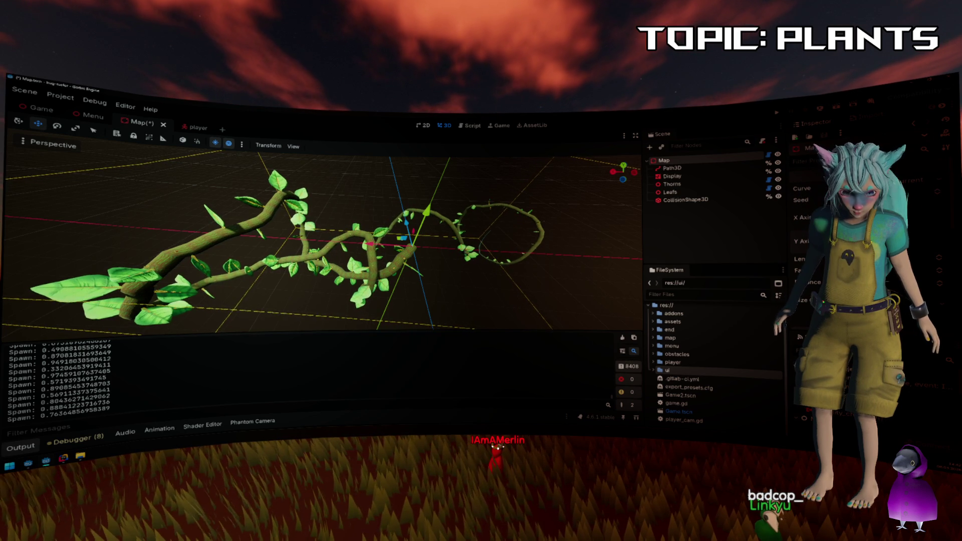
pyautogui.click(693, 220)
pyautogui.hotkey('ctrl', 's')
# In the Game scene, fly the view close to the PLAY leaf menu on the tree.
pyautogui.click(31, 110)
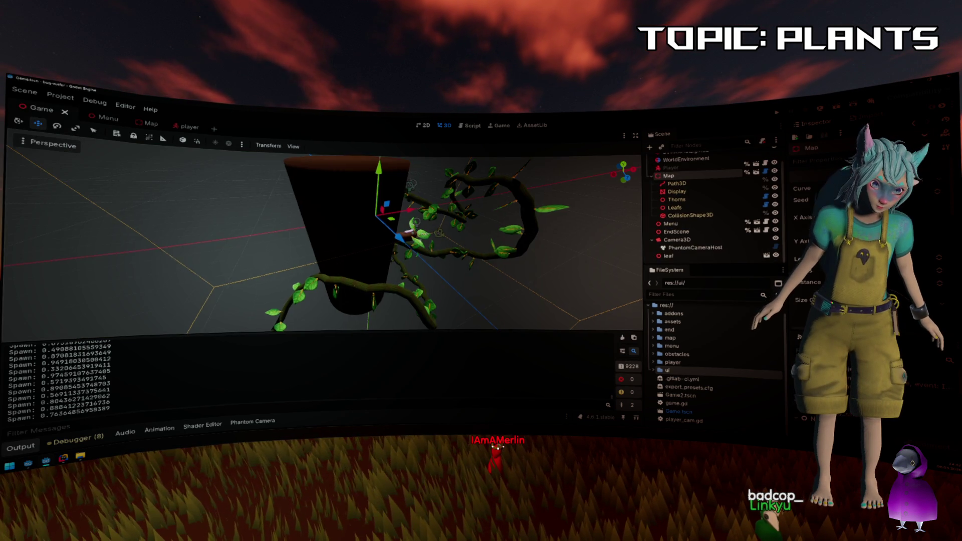
pyautogui.press('w')
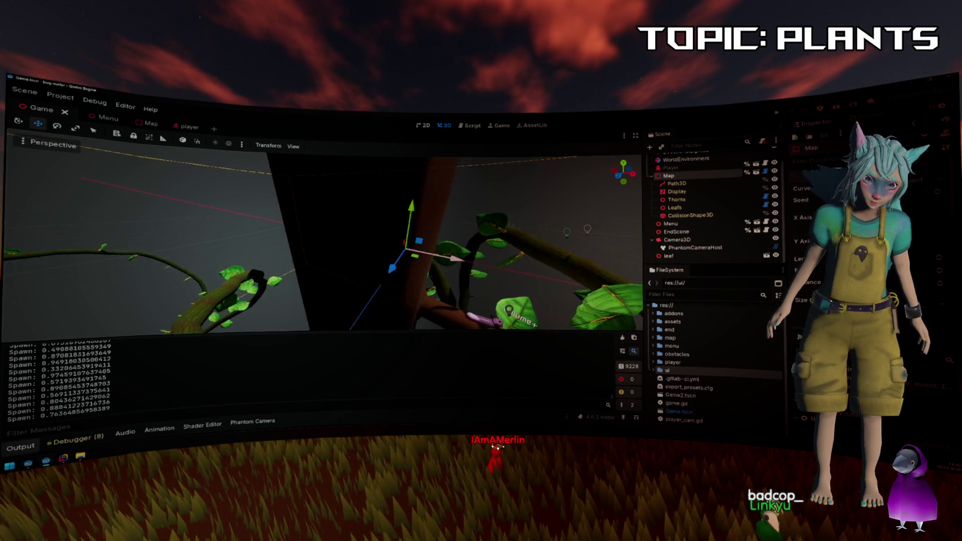
pyautogui.press('w')
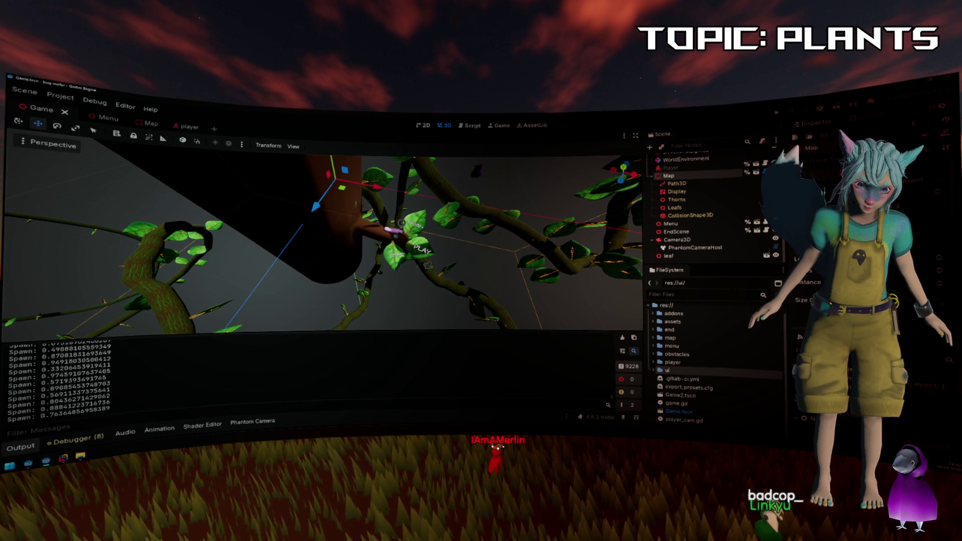
pyautogui.press('w')
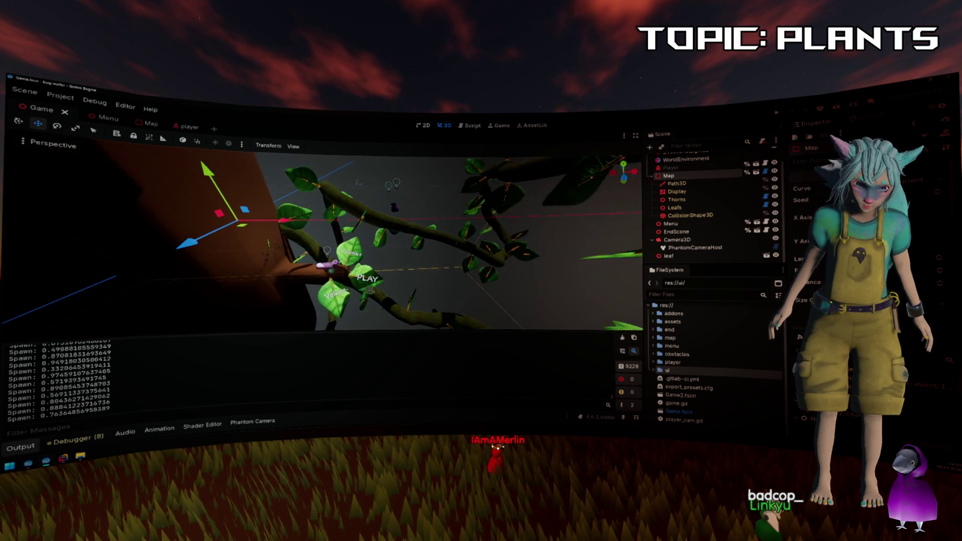
pyautogui.press('w')
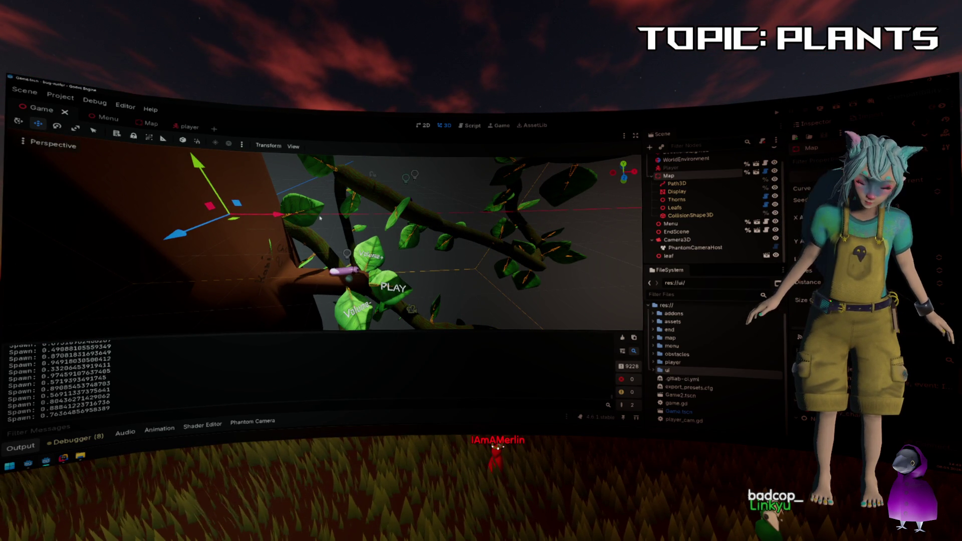
# Browse the FileSystem dock through the assets, birb and vine folders to expand the player folder.
pyautogui.doubleClick(676, 322)
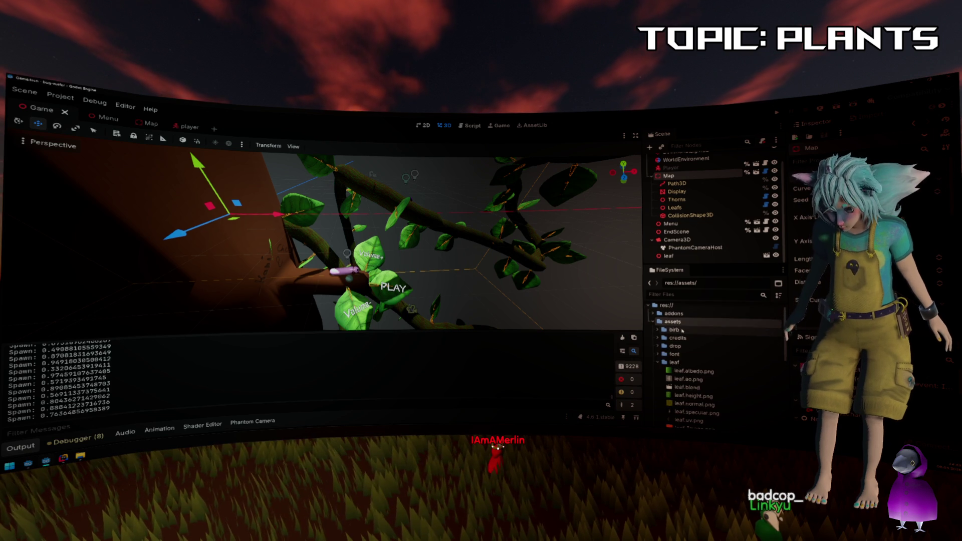
pyautogui.doubleClick(676, 330)
pyautogui.doubleClick(681, 330)
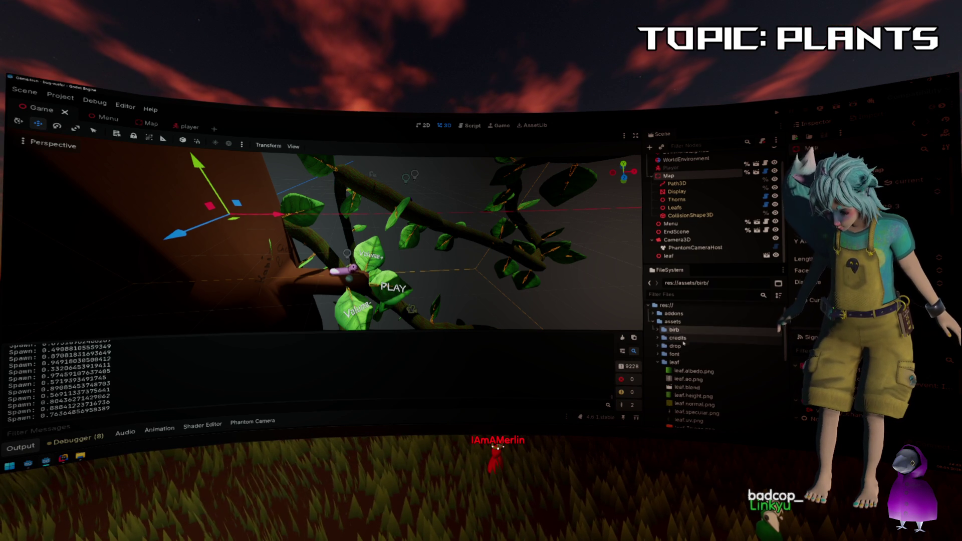
pyautogui.doubleClick(674, 362)
pyautogui.click(675, 386)
pyautogui.scroll(-1, 692, 366)
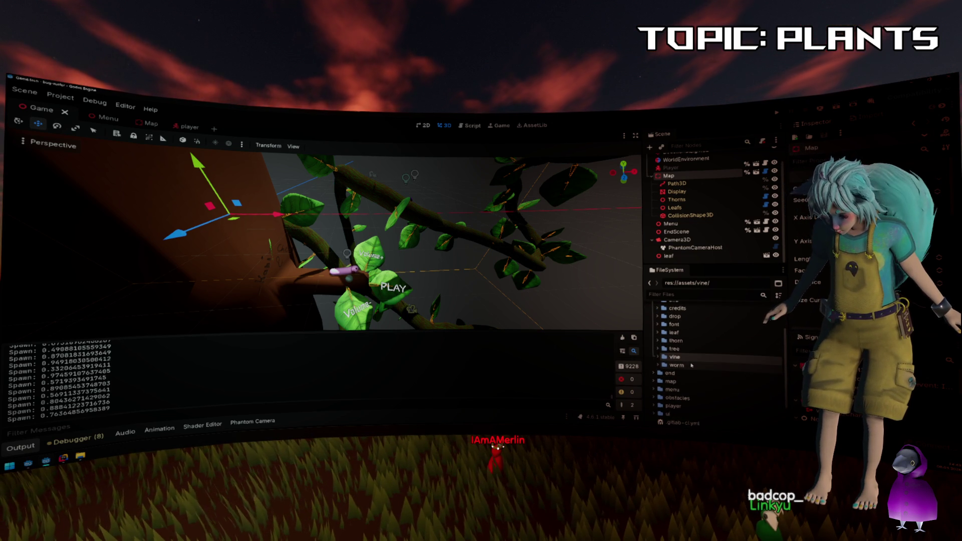
pyautogui.scroll(2, 691, 365)
pyautogui.scroll(-3, 688, 366)
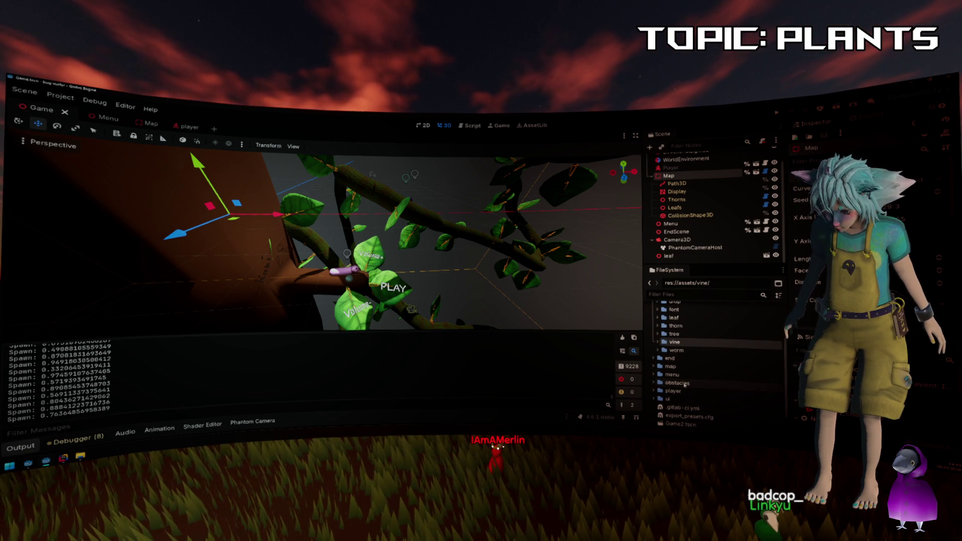
pyautogui.doubleClick(683, 391)
pyautogui.scroll(-4, 691, 383)
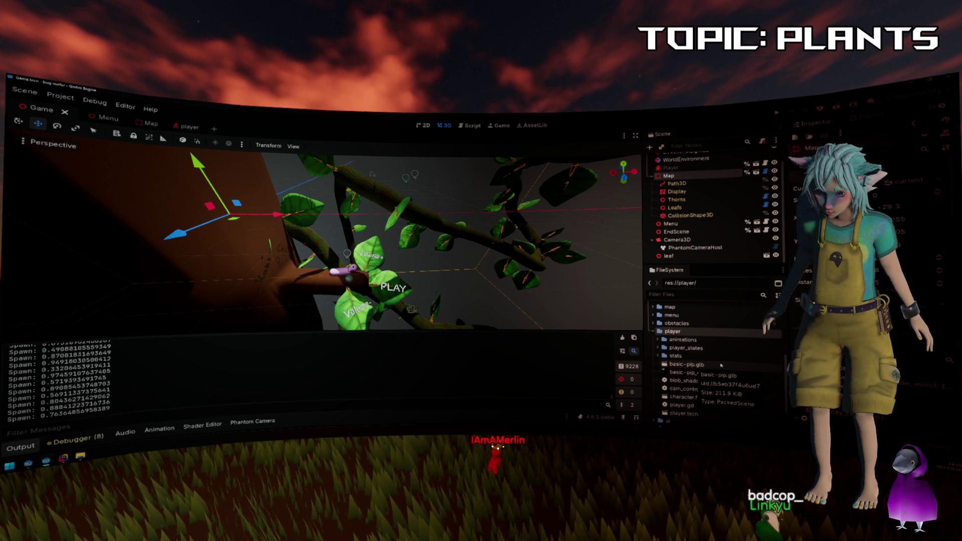
# Check the import settings of basic-pip.glb and character.fbx, then select basic-pip.glb.
pyautogui.doubleClick(721, 365)
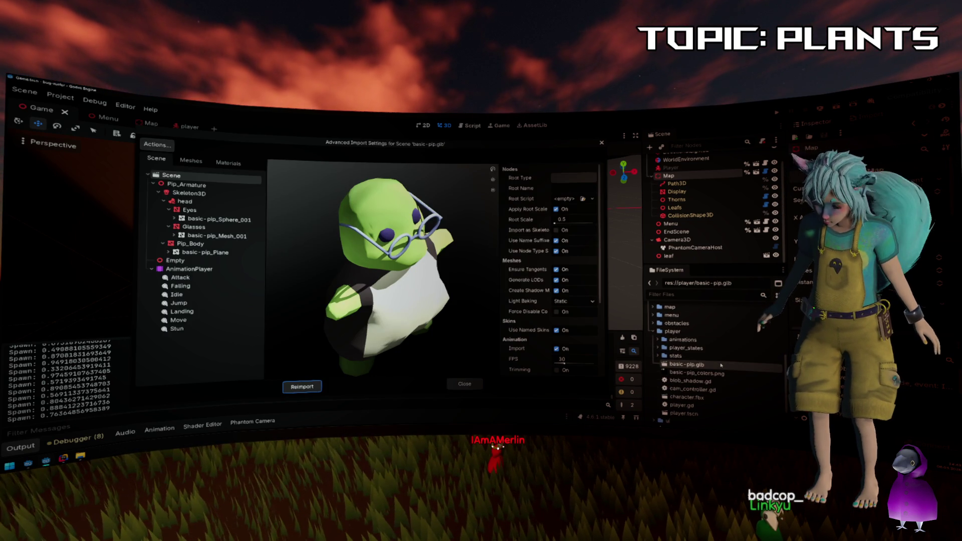
pyautogui.click(470, 383)
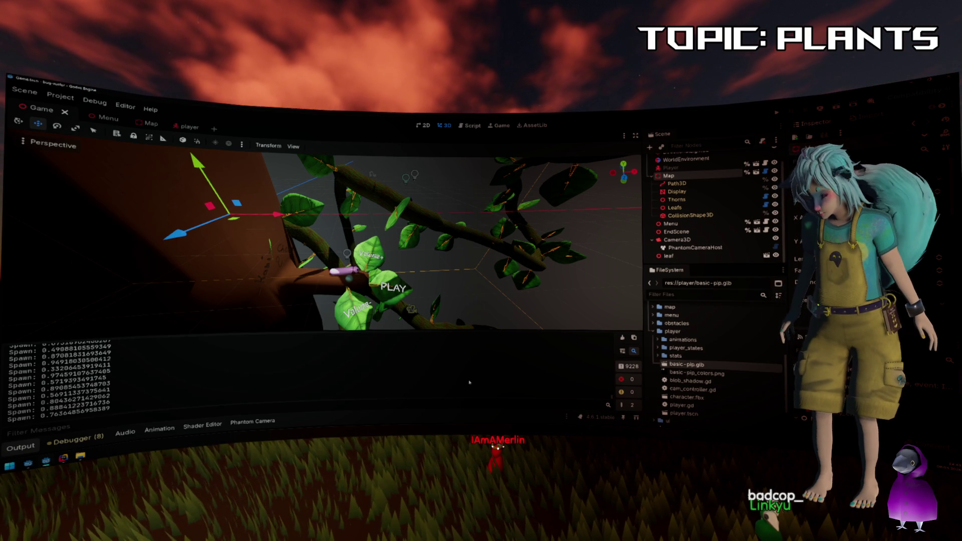
pyautogui.doubleClick(710, 397)
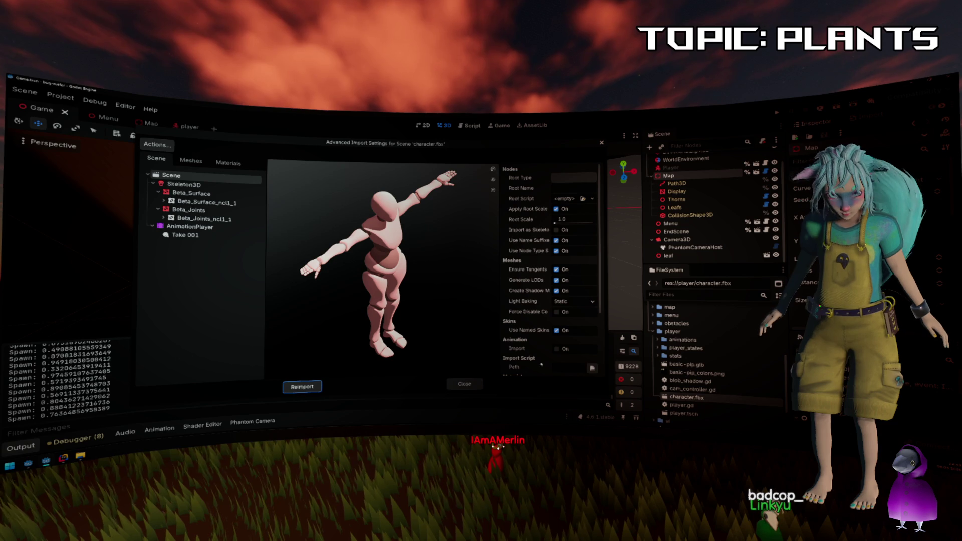
pyautogui.click(466, 384)
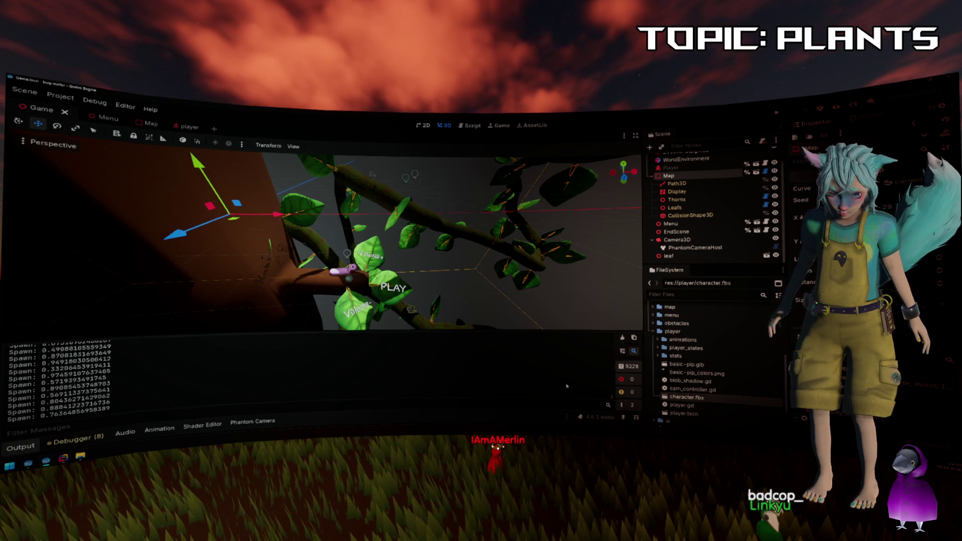
pyautogui.click(717, 368)
pyautogui.moveTo(682, 365)
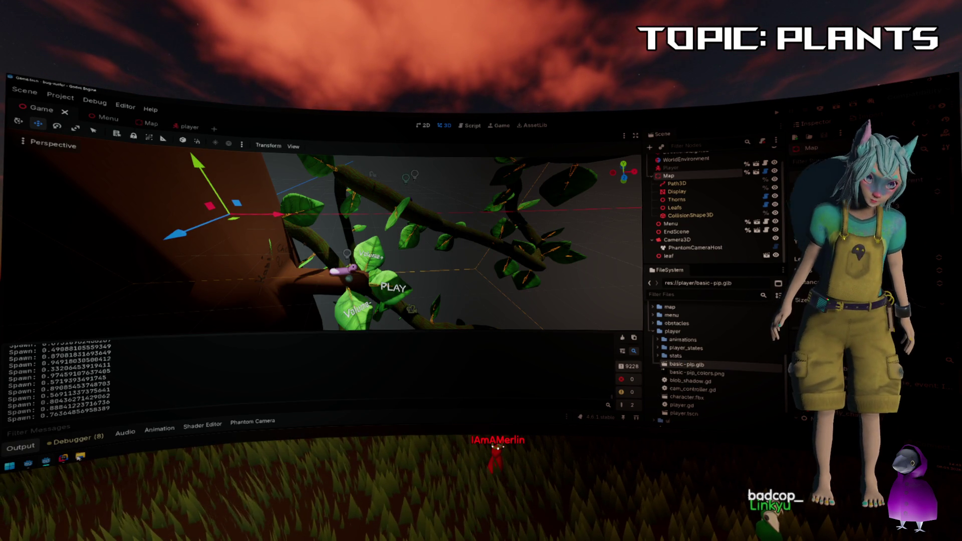
pyautogui.moveTo(79, 458)
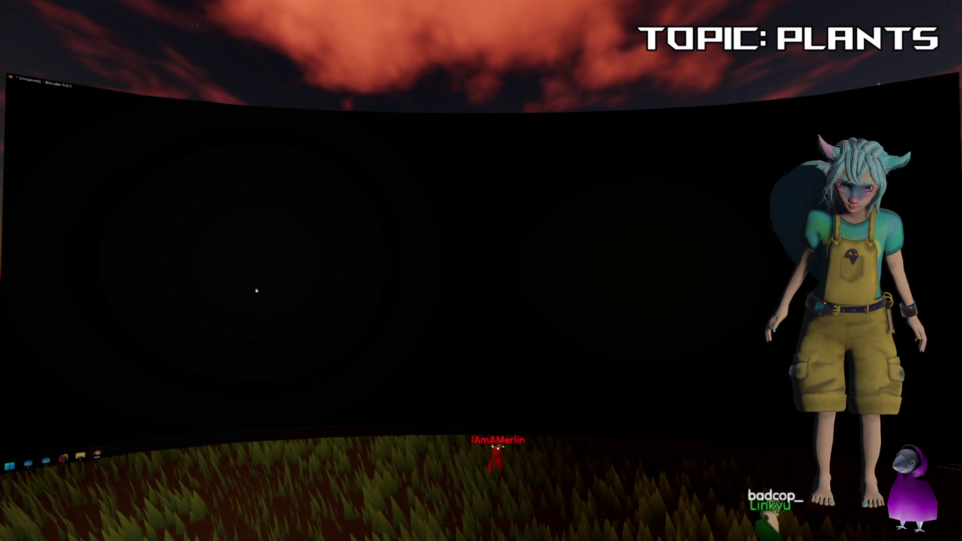
# In File Explorer, go to Data (F:) > projects > godot > project folder and open Pip's .blend file.
pyautogui.hotkey('alt', 'Tab')
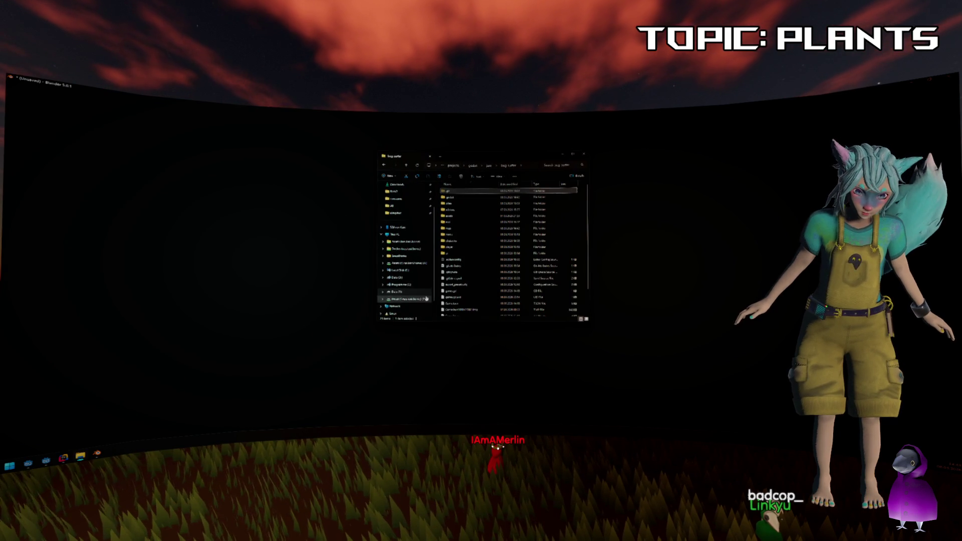
pyautogui.click(429, 294)
pyautogui.doubleClick(482, 237)
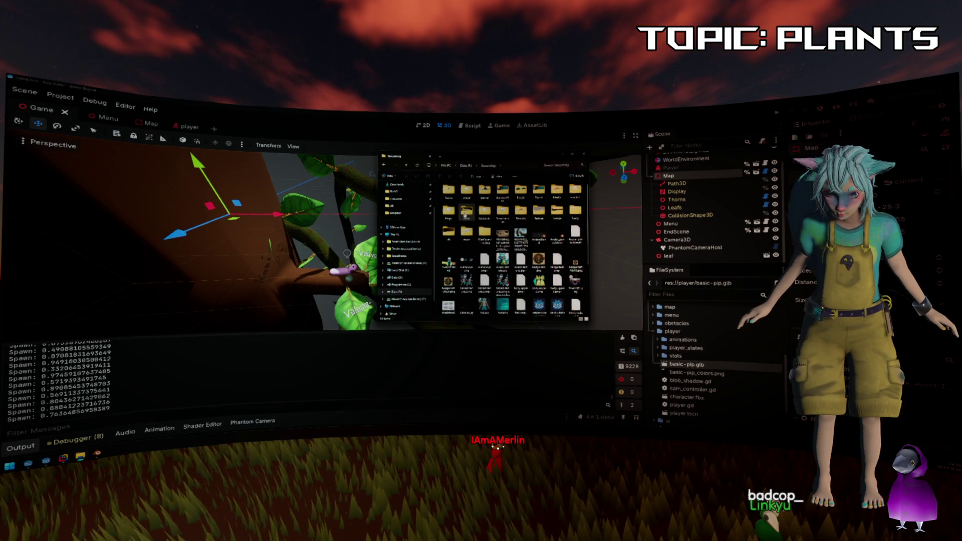
pyautogui.doubleClick(449, 211)
pyautogui.hotkey('alt', 'Up')
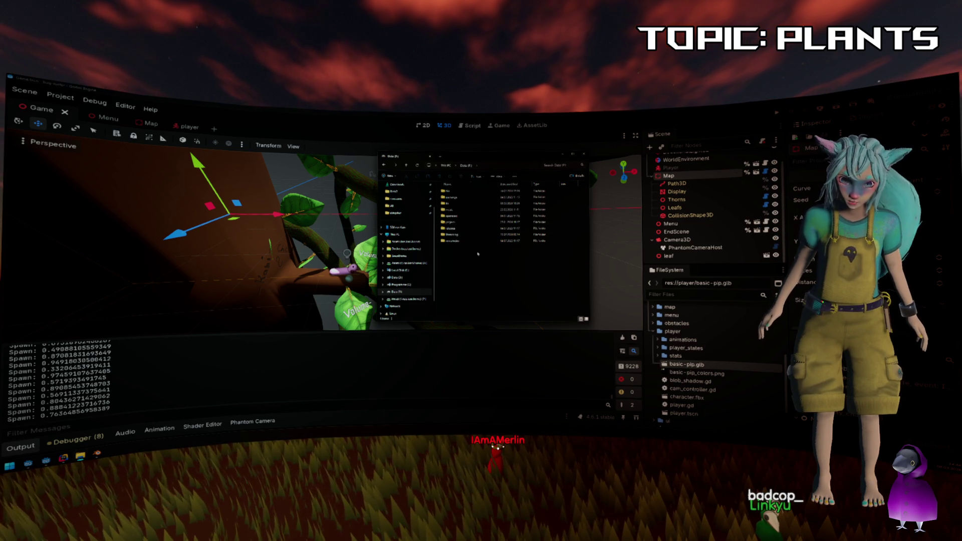
pyautogui.doubleClick(466, 222)
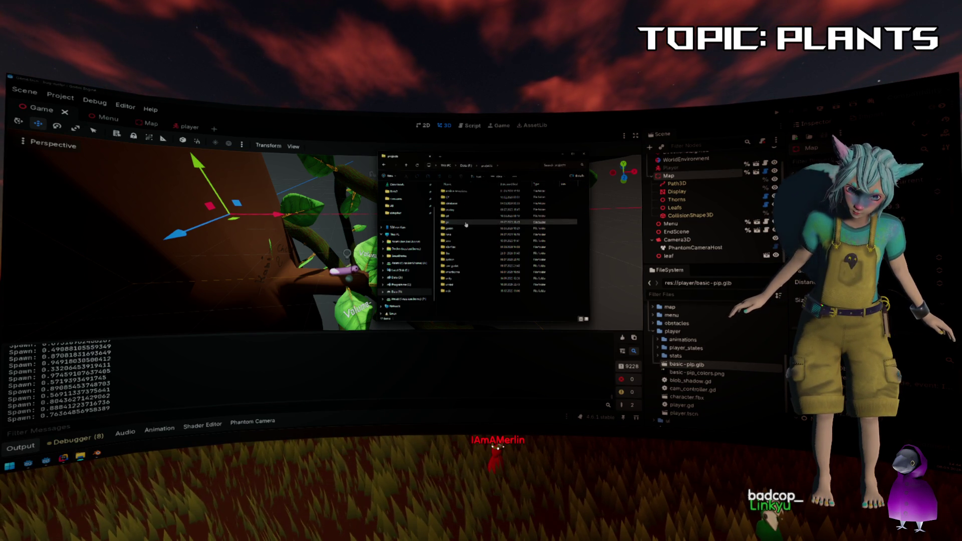
pyautogui.doubleClick(462, 223)
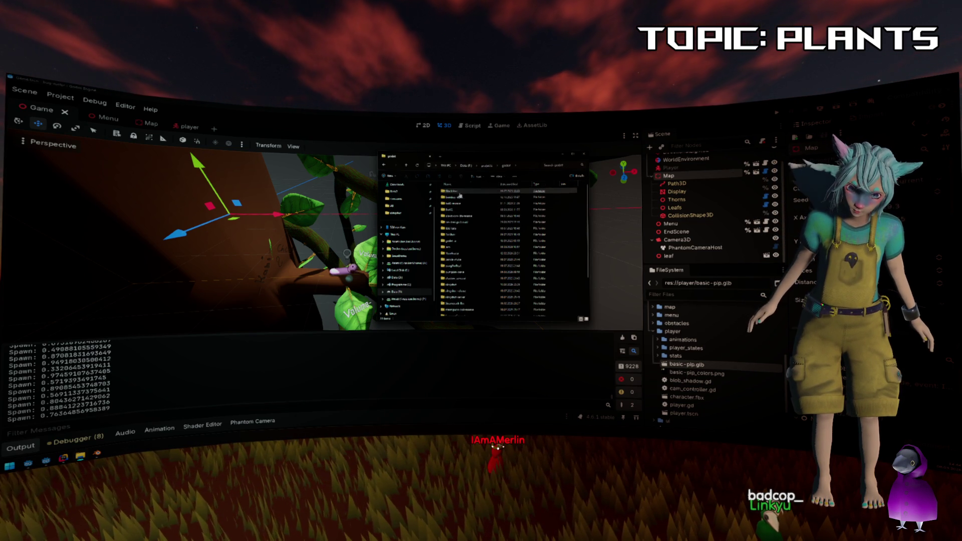
pyautogui.click(459, 223)
pyautogui.scroll(-1, 486, 239)
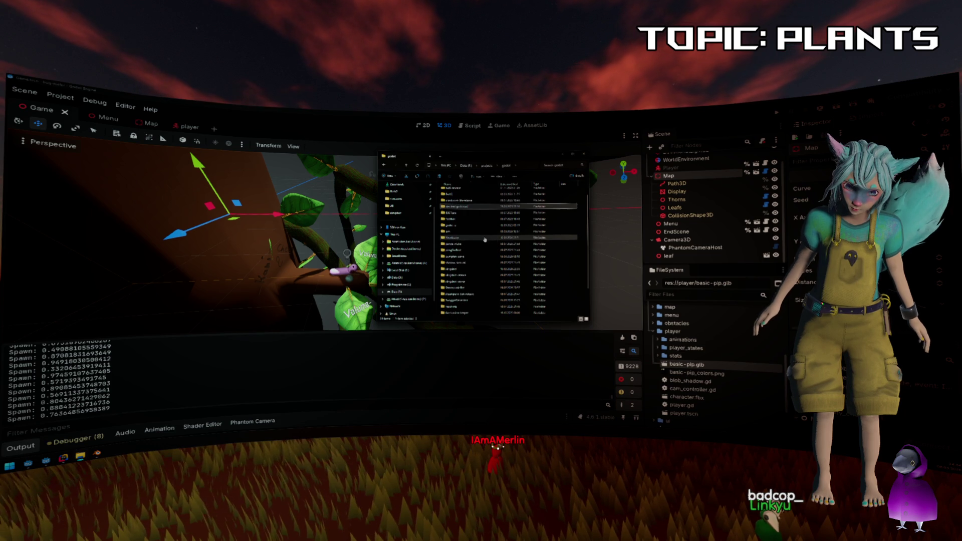
pyautogui.doubleClick(485, 238)
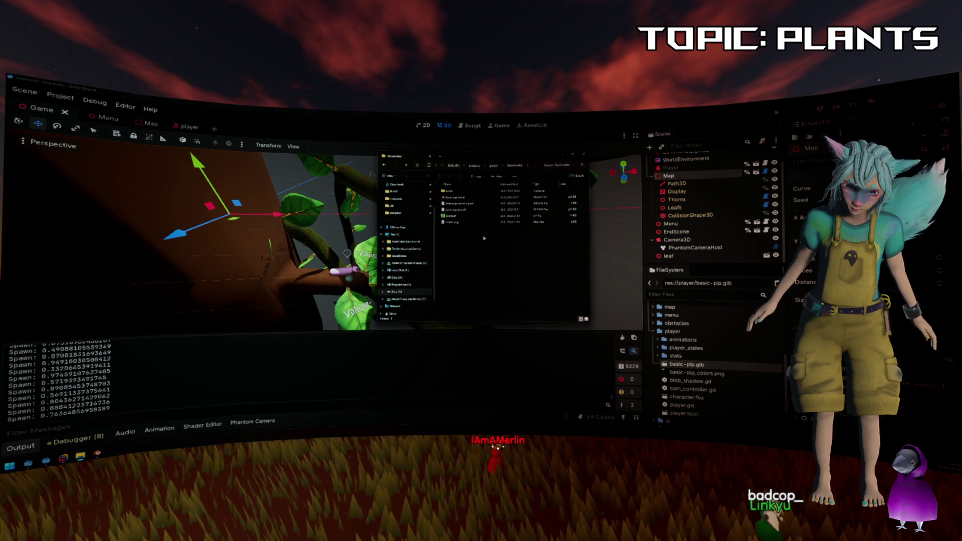
pyautogui.doubleClick(465, 203)
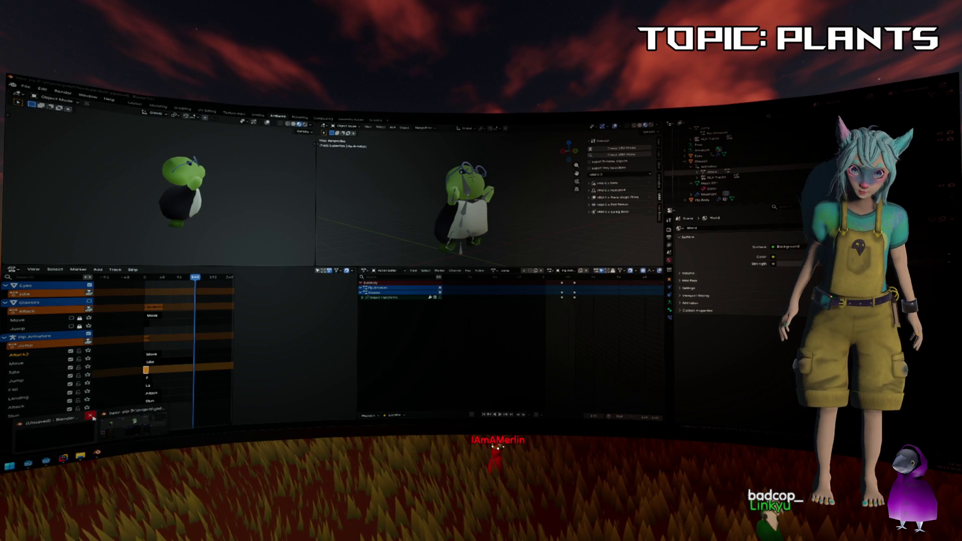
pyautogui.click(98, 431)
pyautogui.moveTo(369, 198); pyautogui.dragTo(423, 187)
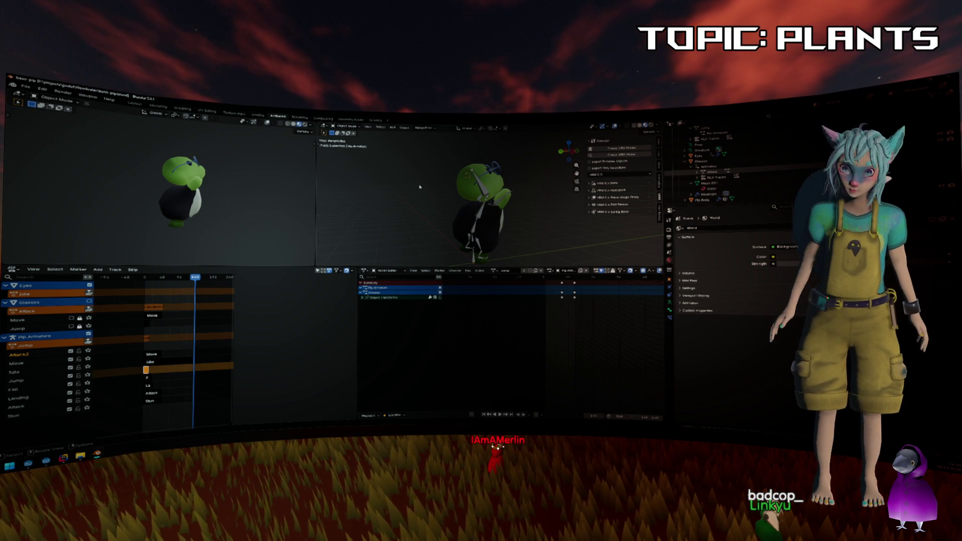
pyautogui.moveTo(547, 267); pyautogui.dragTo(547, 320)
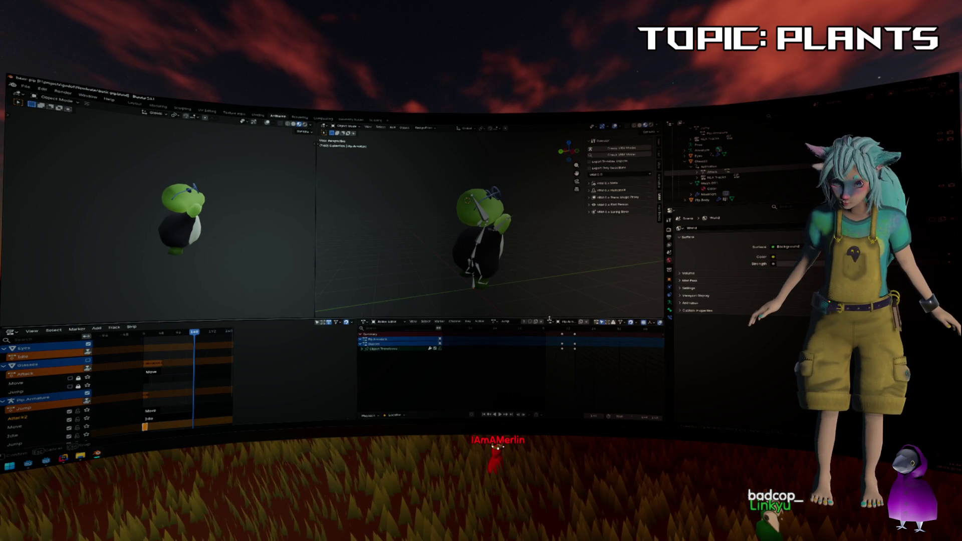
pyautogui.moveTo(514, 240); pyautogui.dragTo(507, 244)
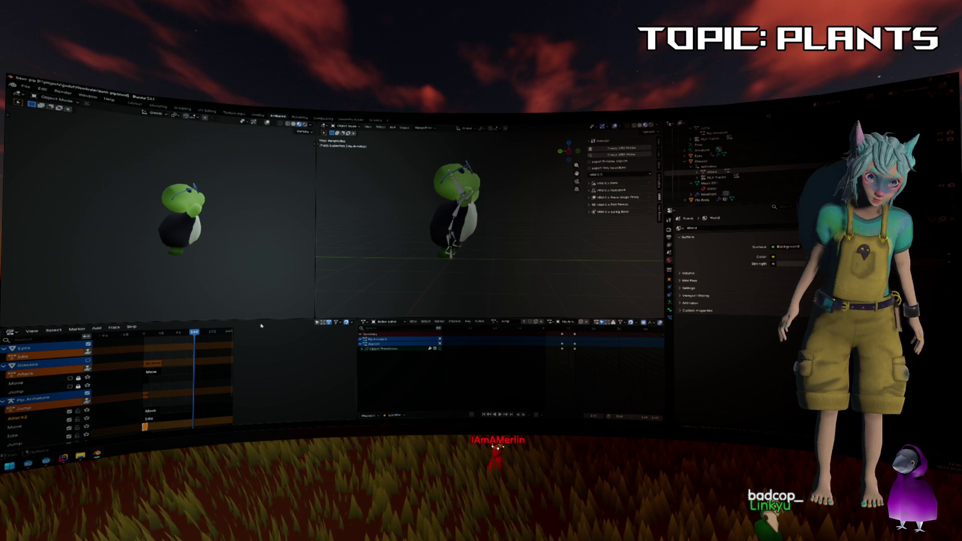
pyautogui.moveTo(261, 319); pyautogui.dragTo(259, 239)
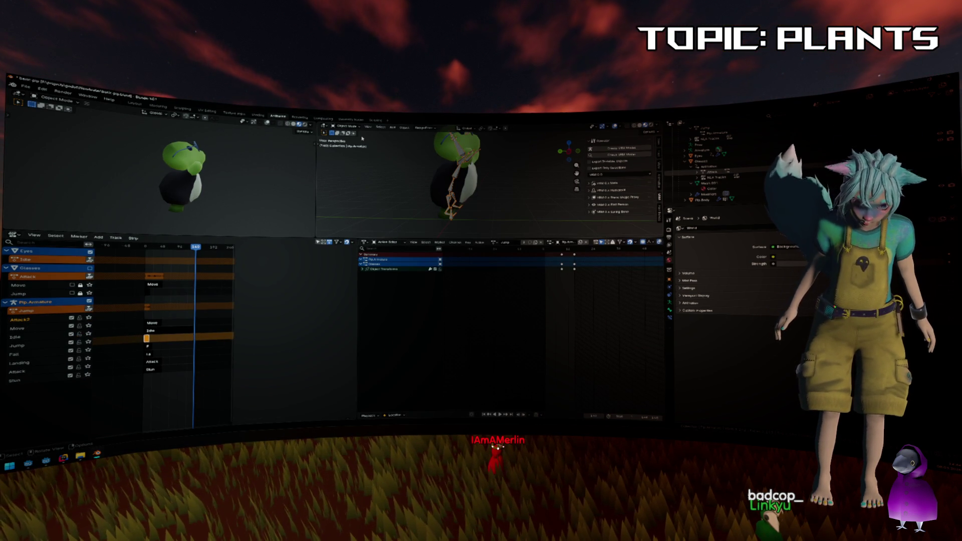
pyautogui.hotkey('ctrl', 'Tab')
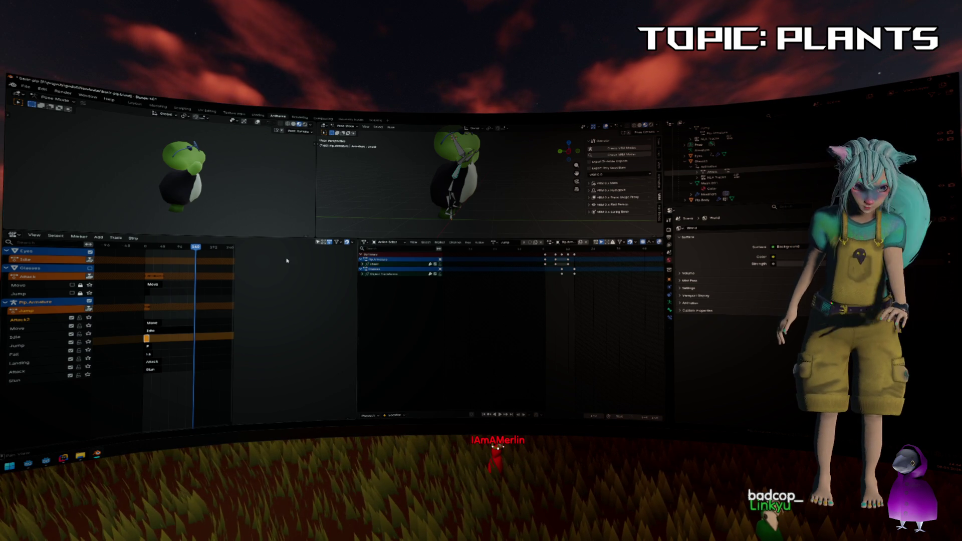
pyautogui.click(456, 184)
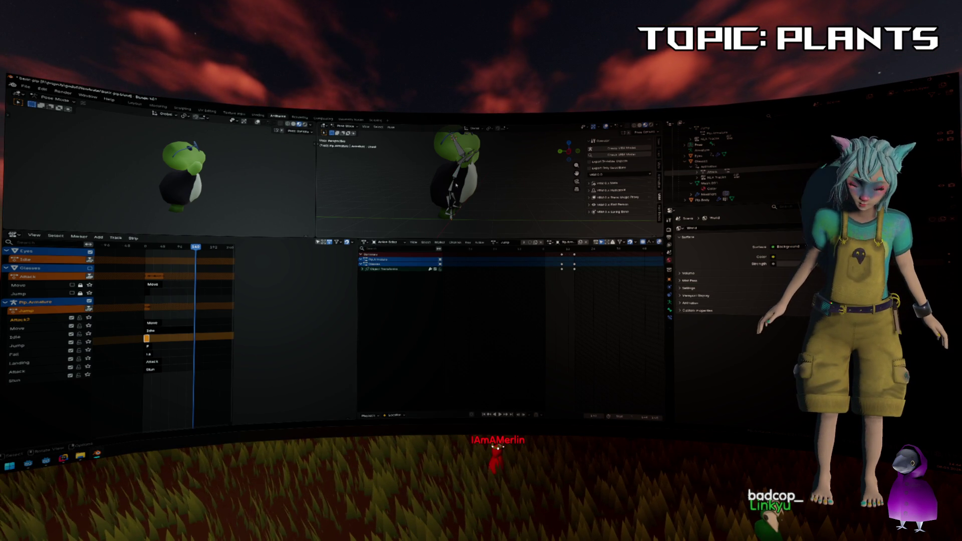
pyautogui.scroll(4, 456, 185)
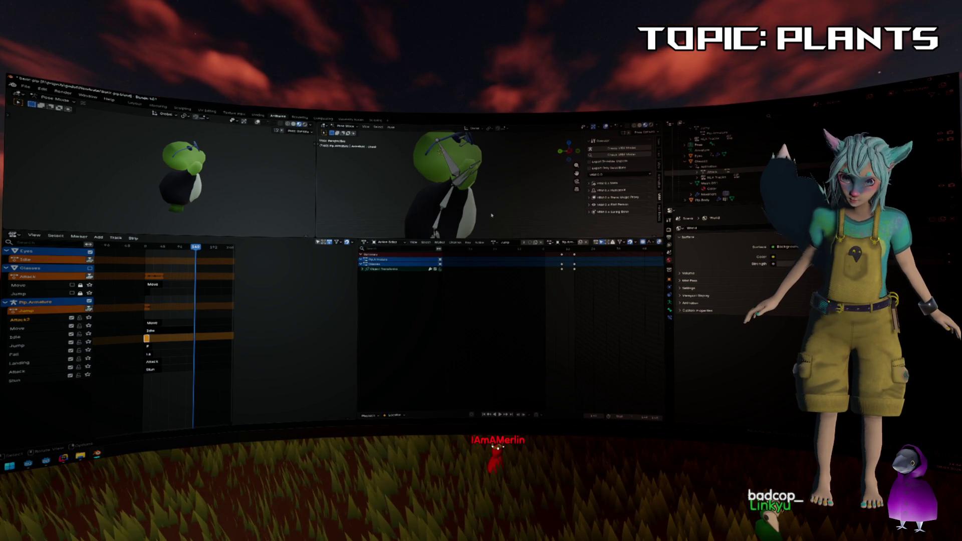
pyautogui.press('KP_1')
pyautogui.press('KP_3')
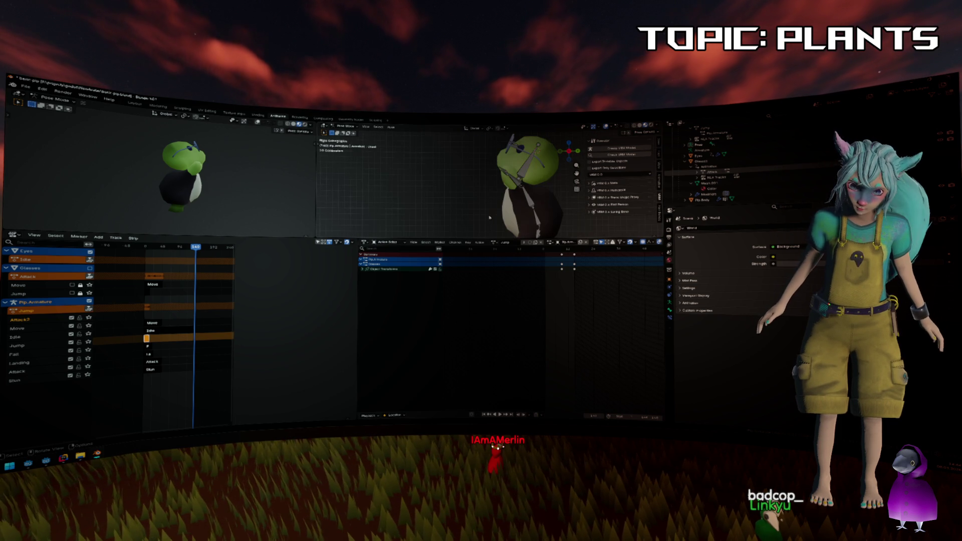
pyautogui.moveTo(509, 239); pyautogui.dragTo(508, 304)
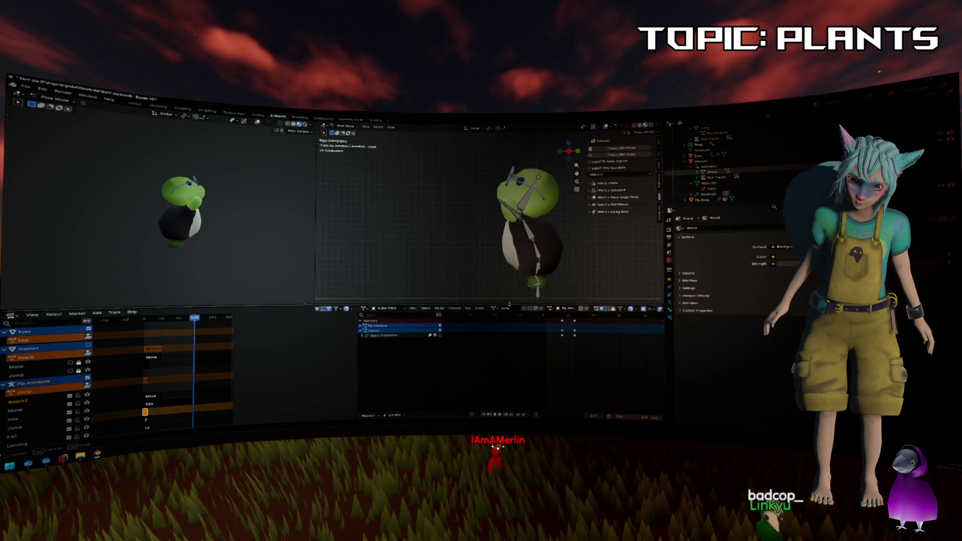
pyautogui.moveTo(581, 231); pyautogui.dragTo(523, 211)
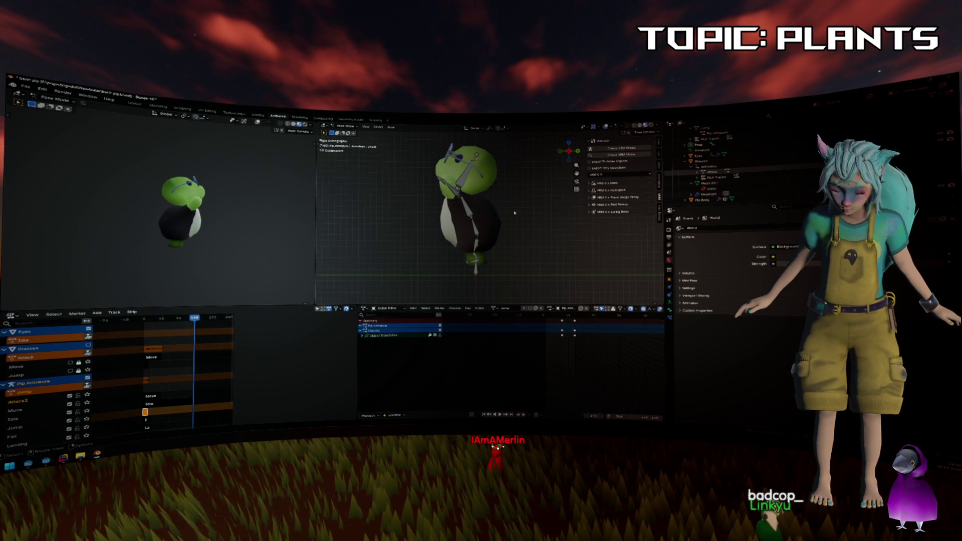
pyautogui.press('n')
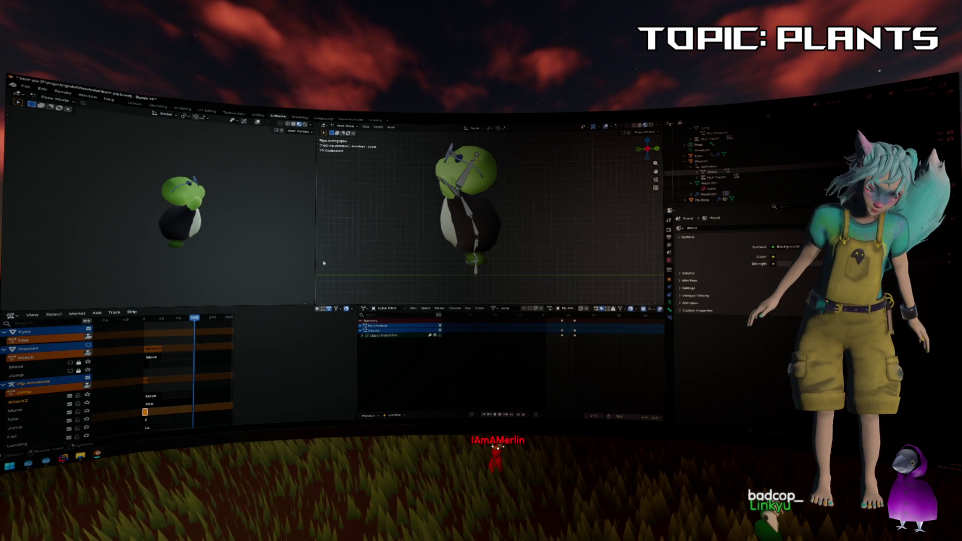
pyautogui.scroll(2, 243, 335)
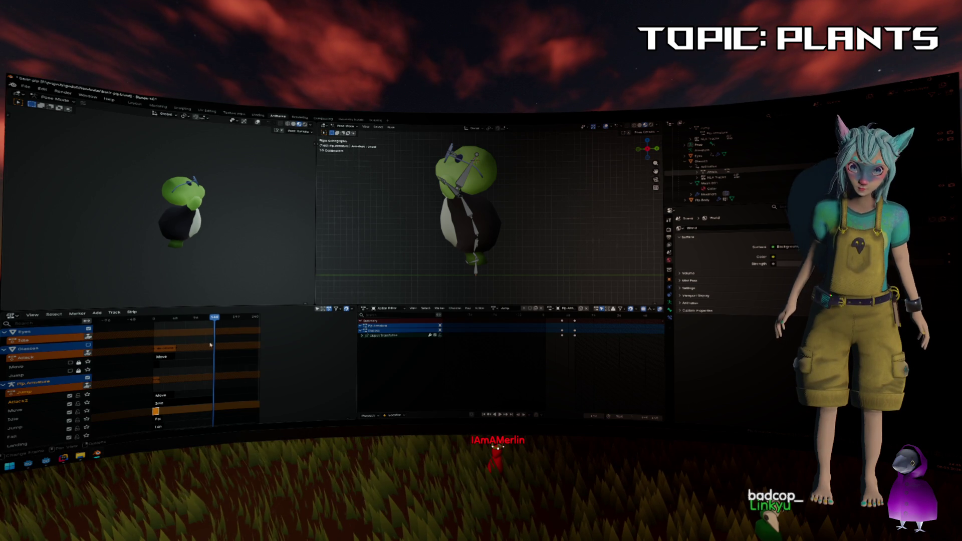
pyautogui.rightClick(54, 390)
pyautogui.click(126, 380)
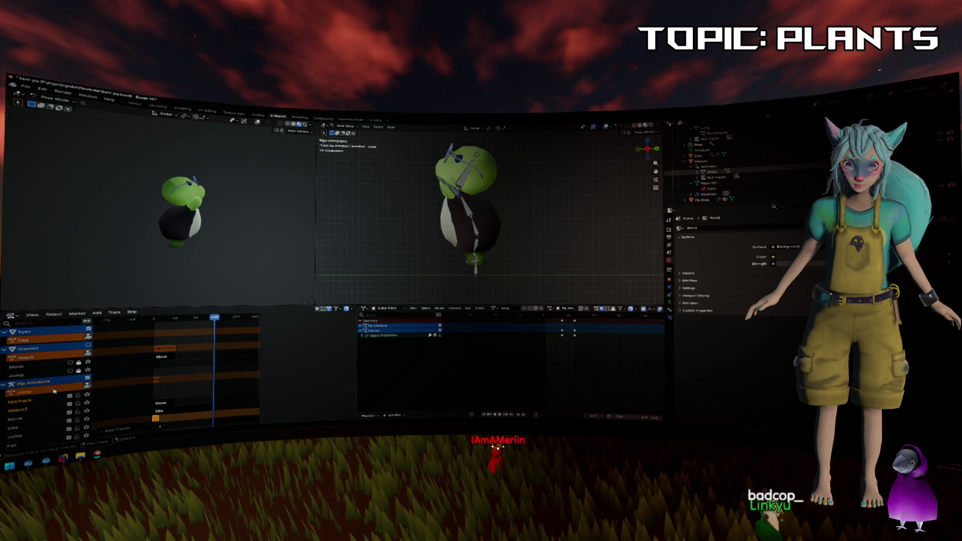
pyautogui.doubleClick(22, 400)
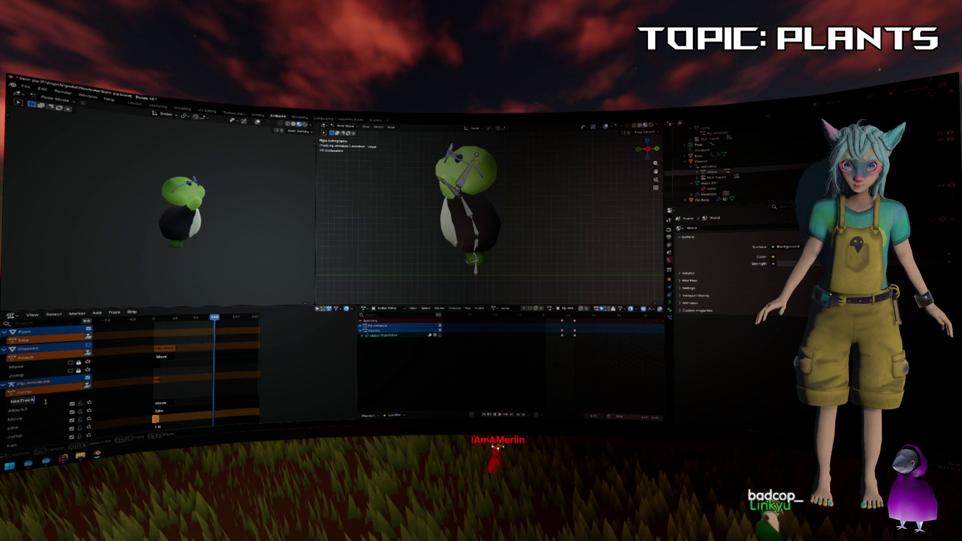
pyautogui.write('Sliding')
pyautogui.press('Return')
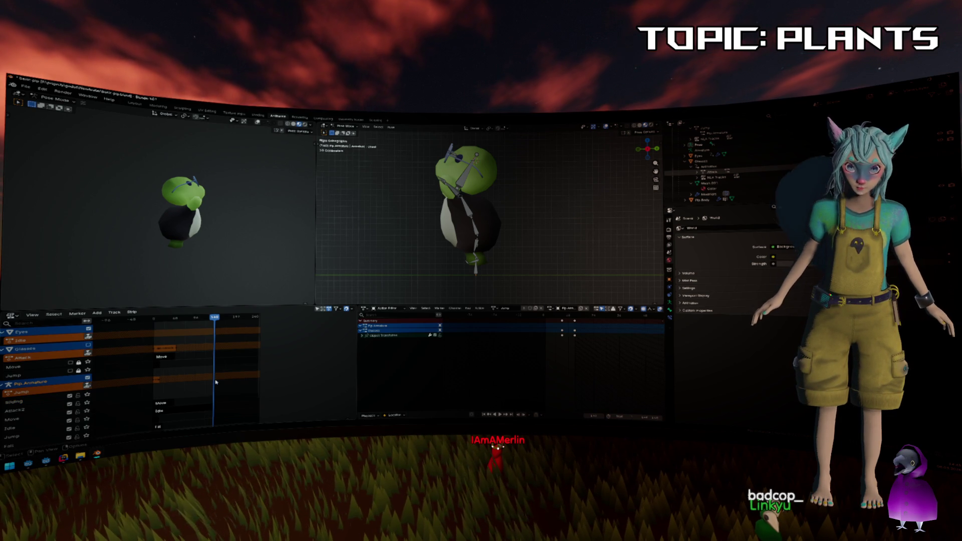
pyautogui.press('n')
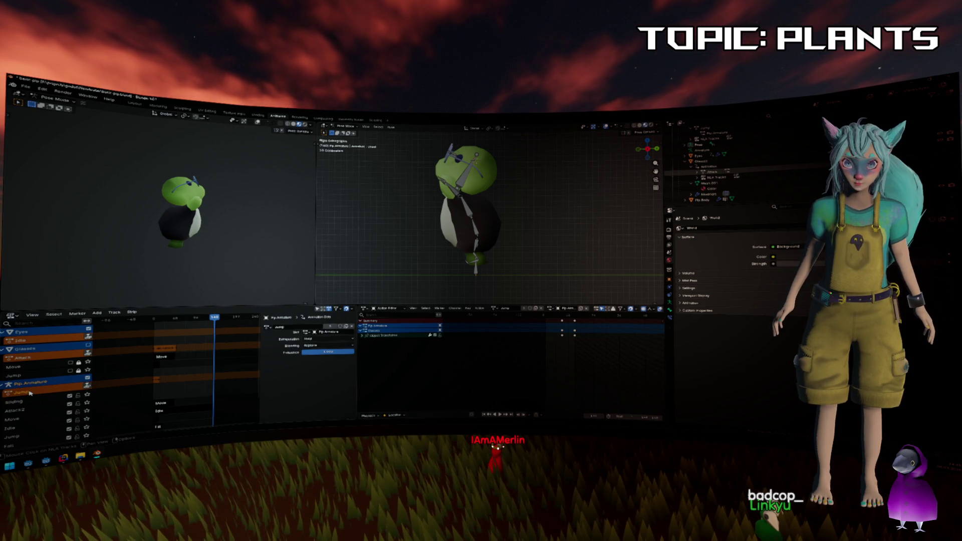
pyautogui.scroll(-3, 47, 374)
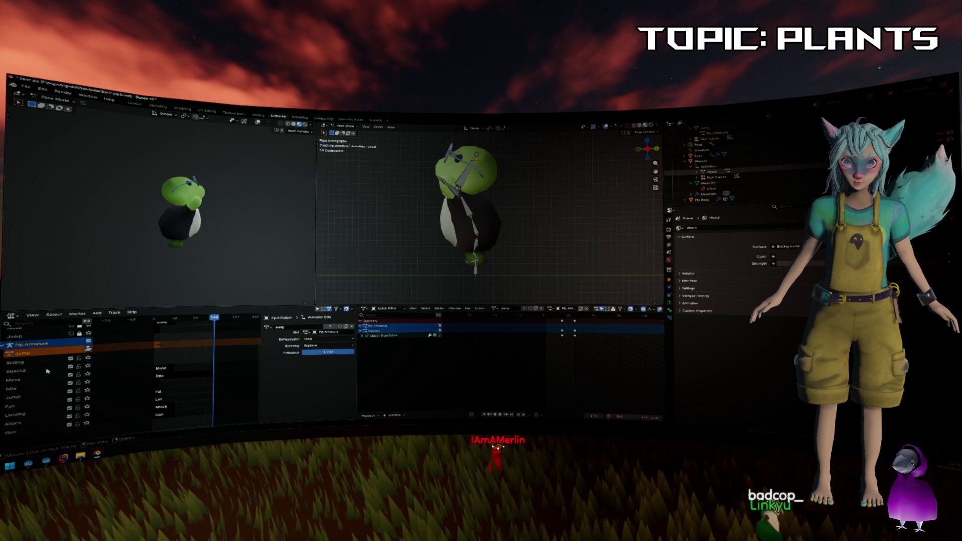
pyautogui.press('n')
pyautogui.rightClick(52, 353)
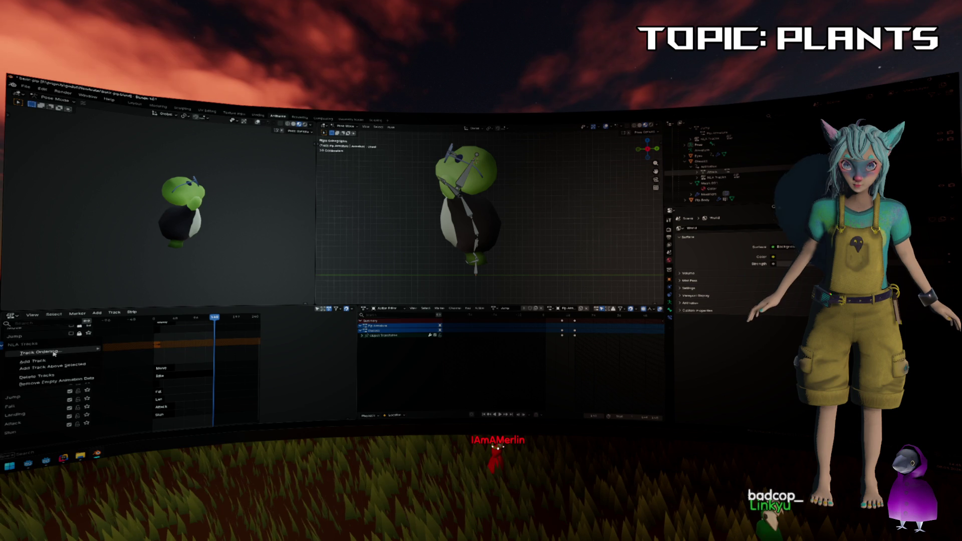
pyautogui.rightClick(176, 349)
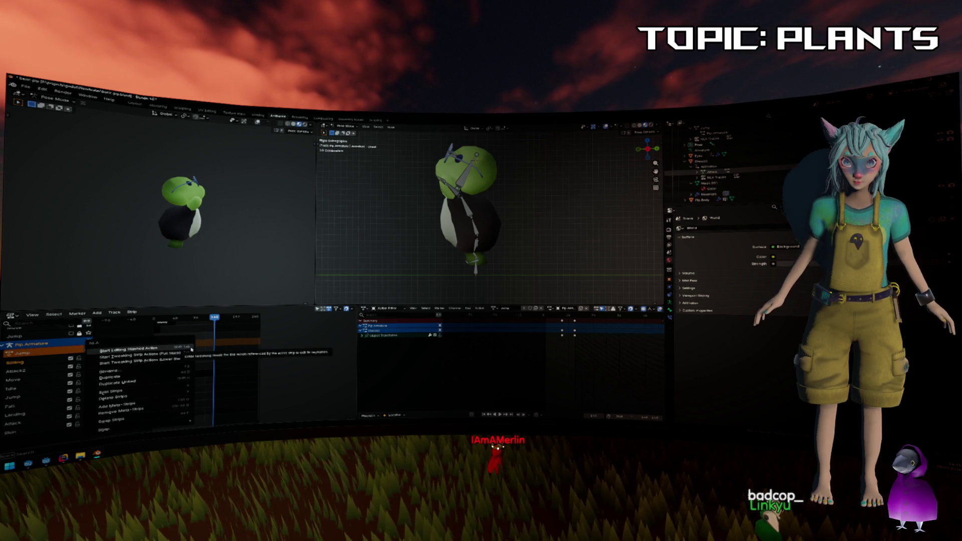
pyautogui.click(192, 349)
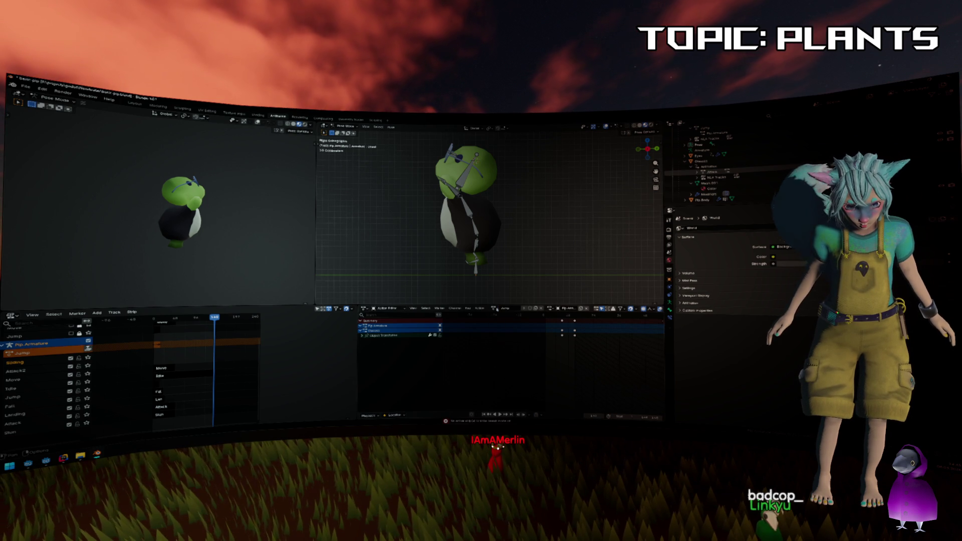
pyautogui.click(387, 308)
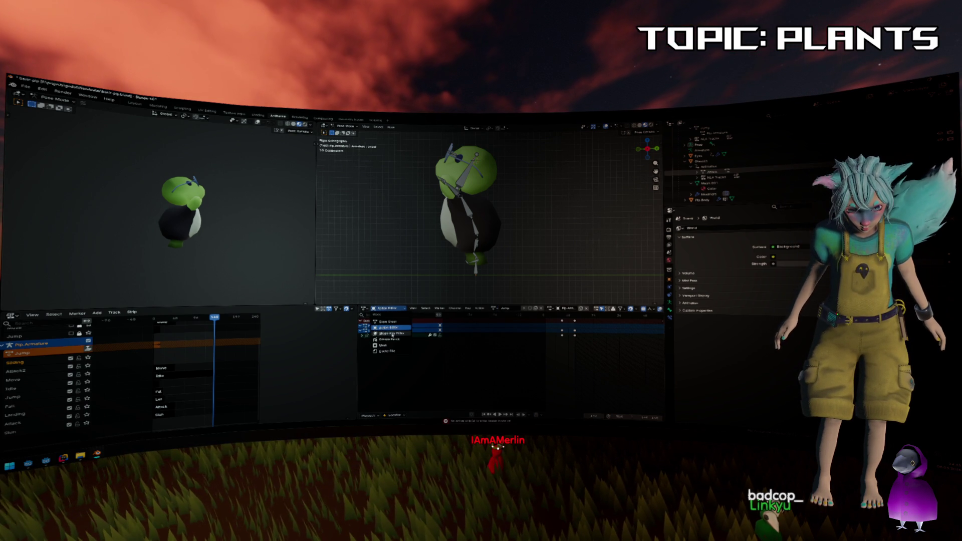
pyautogui.click(391, 322)
pyautogui.click(391, 311)
pyautogui.click(391, 329)
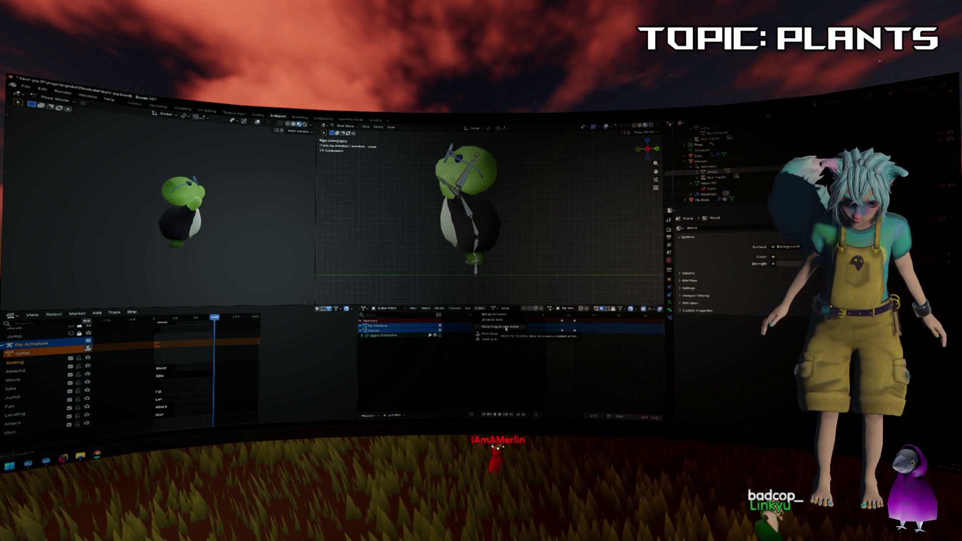
pyautogui.click(506, 328)
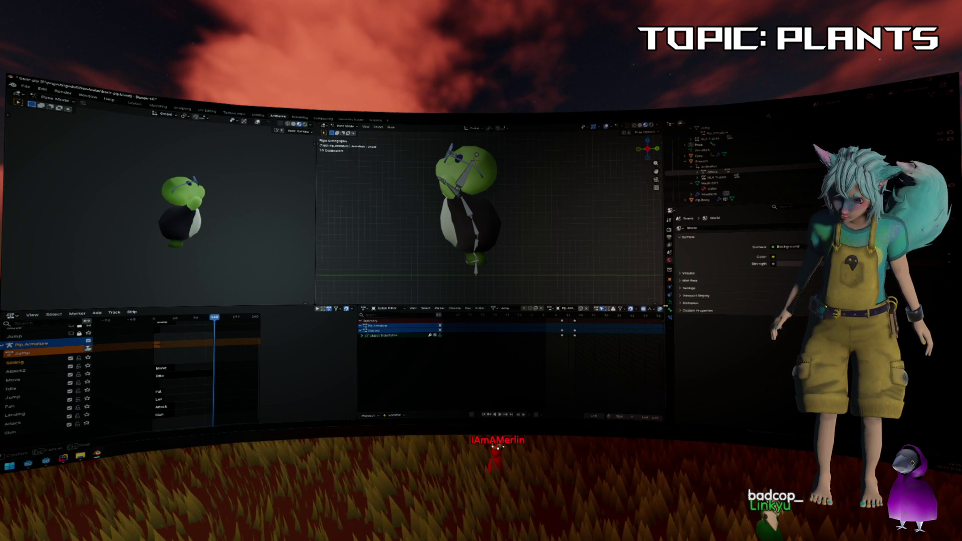
# Widen the 3D viewport and assign the Idle action to Pip's armature in place of Jump.
pyautogui.moveTo(664, 304); pyautogui.dragTo(804, 306)
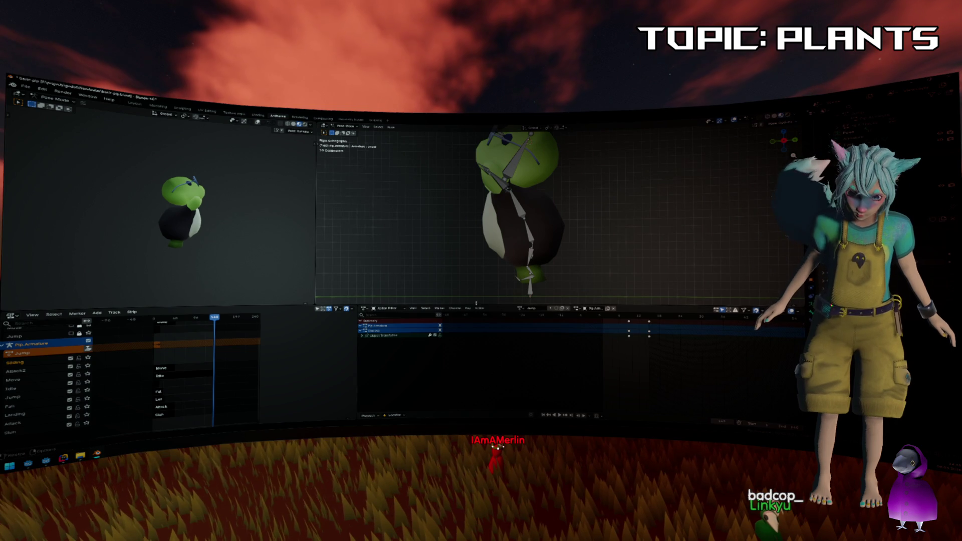
pyautogui.click(454, 308)
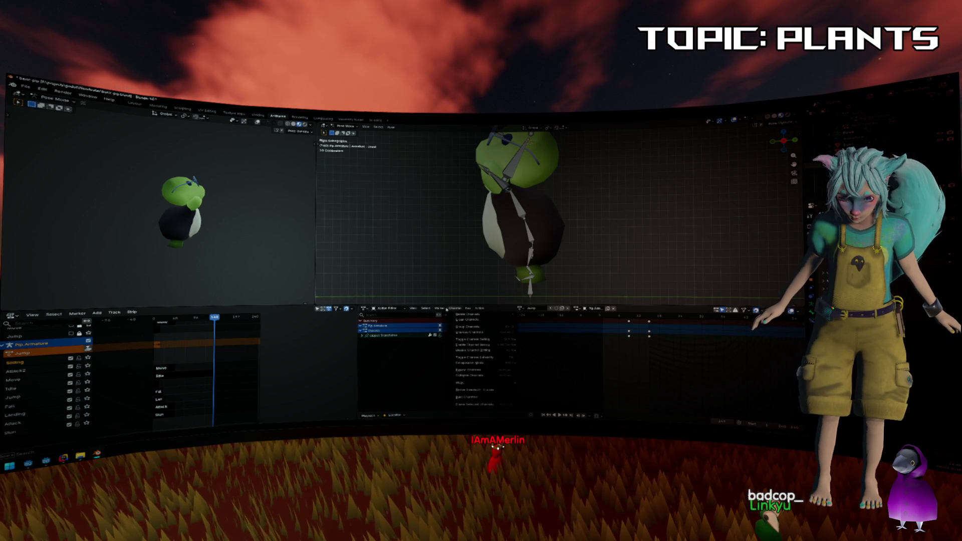
pyautogui.press('Escape')
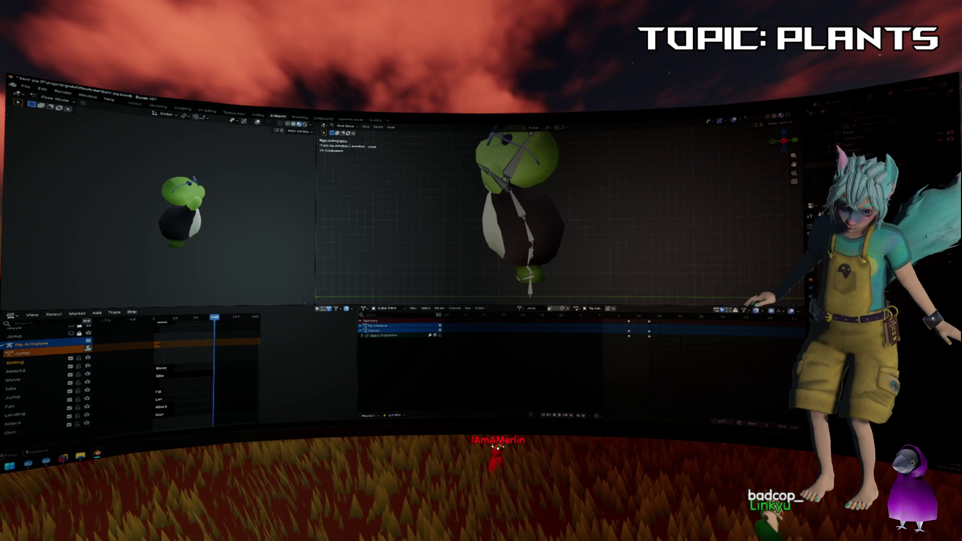
pyautogui.click(520, 309)
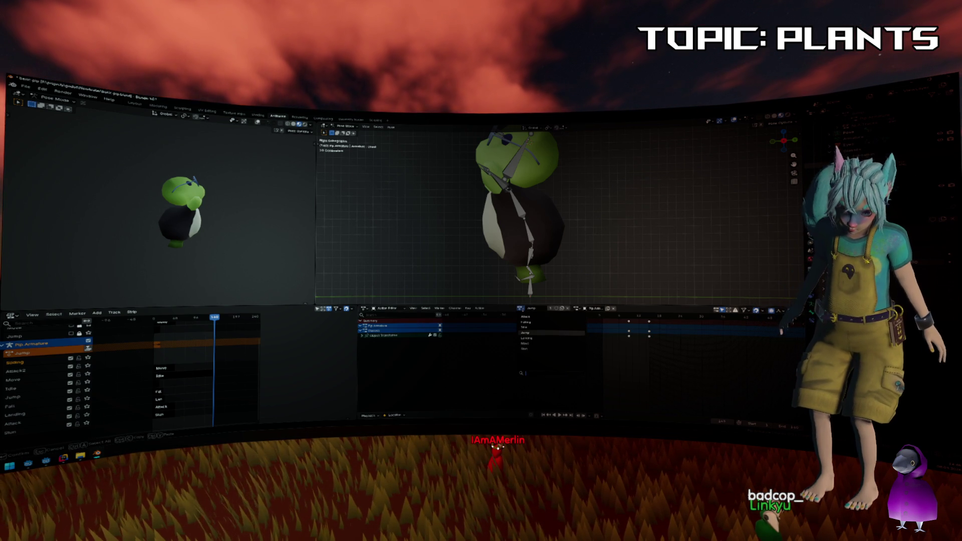
pyautogui.click(531, 327)
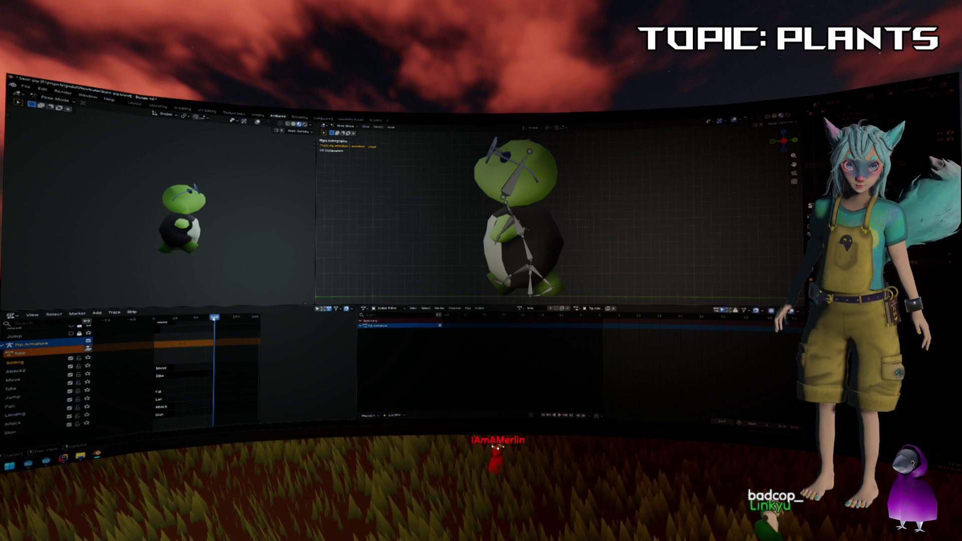
# Scrub to about frame 68 and push the Idle action down into an Idle.001 NLA strip.
pyautogui.moveTo(186, 317); pyautogui.dragTo(214, 326)
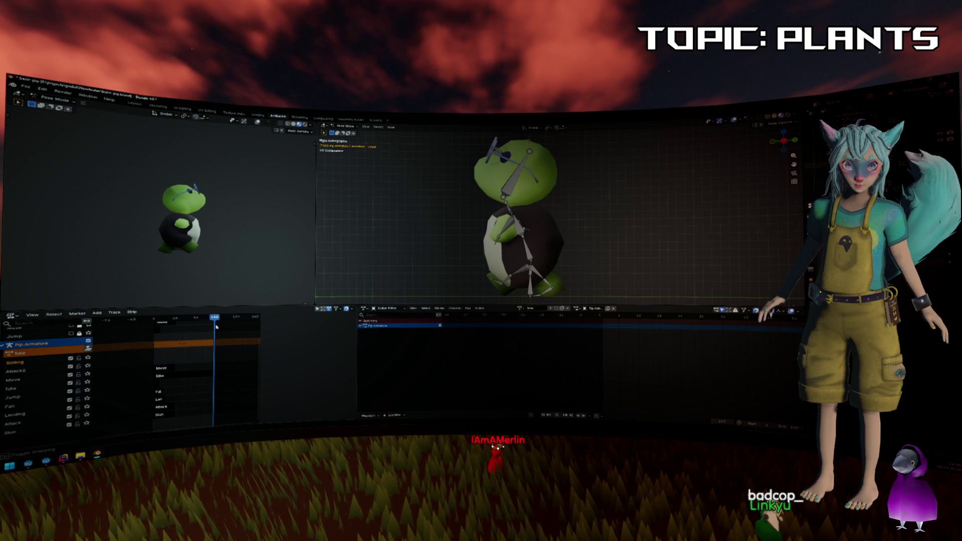
pyautogui.scroll(5, 180, 350)
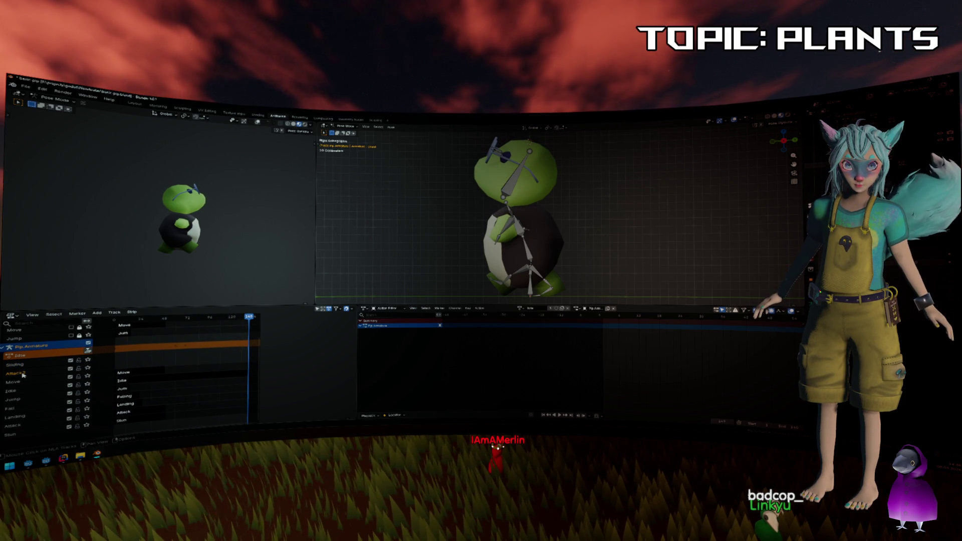
pyautogui.click(89, 351)
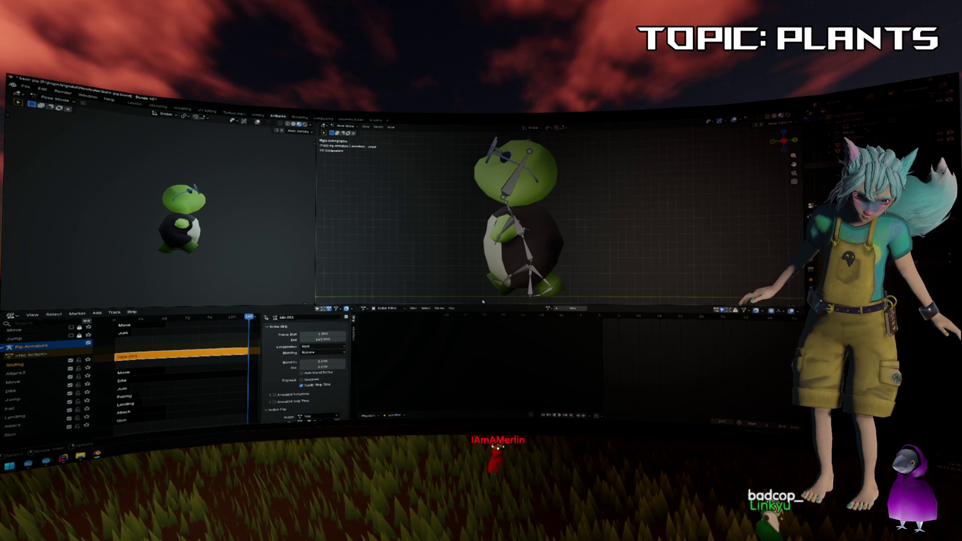
# Create a new action, delete the Idle.001 strip and clear Pip's pose back to rest.
pyautogui.click(573, 309)
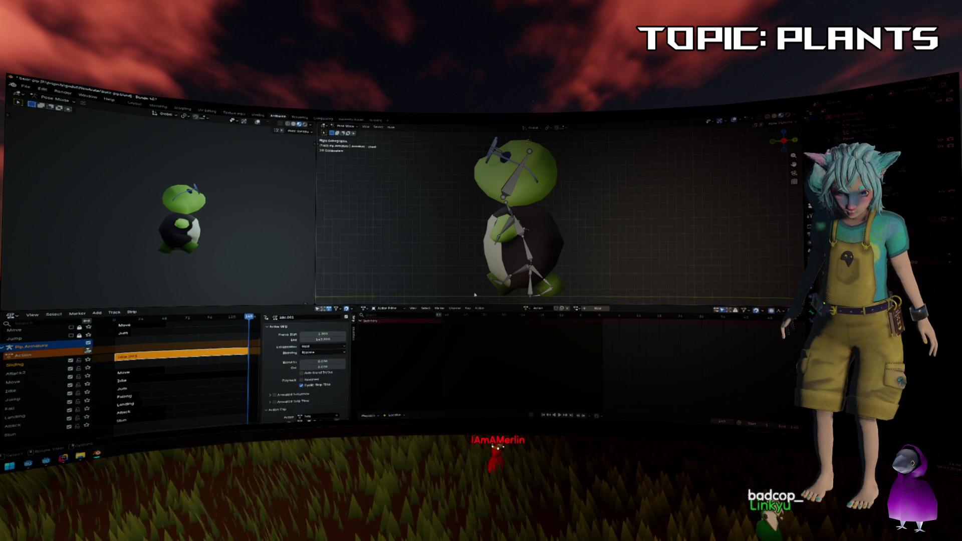
pyautogui.press('x')
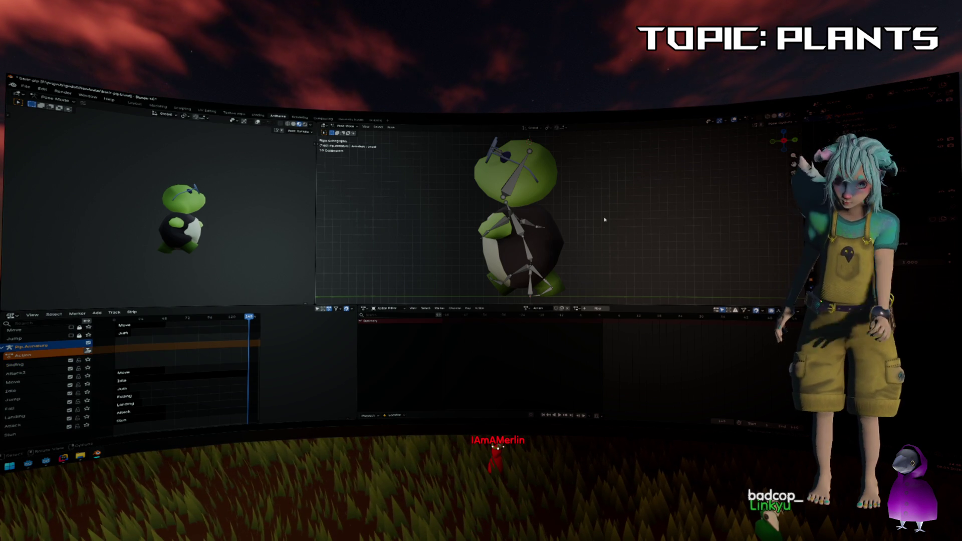
pyautogui.hotkey('alt', 'r')
pyautogui.hotkey('alt', 'g')
pyautogui.scroll(-3, 595, 208)
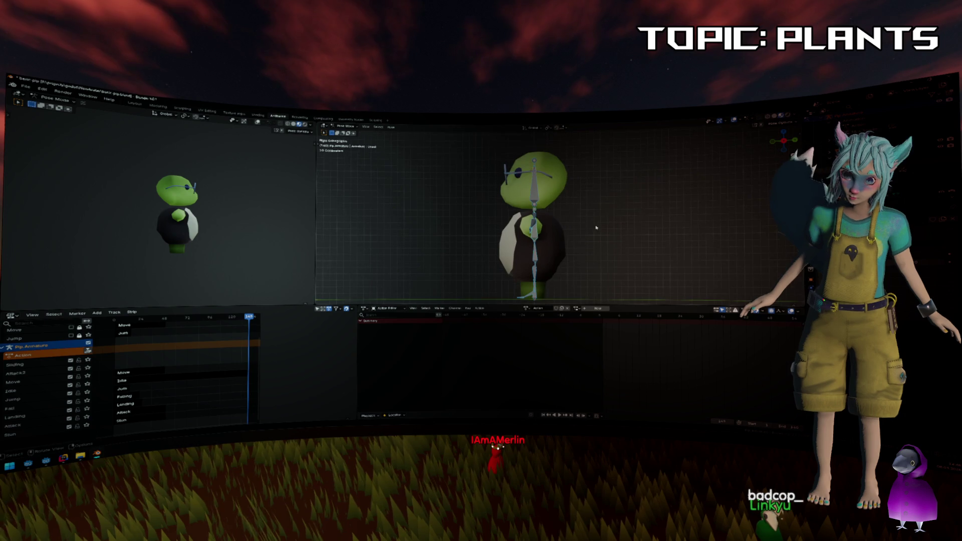
pyautogui.moveTo(599, 247); pyautogui.dragTo(597, 232)
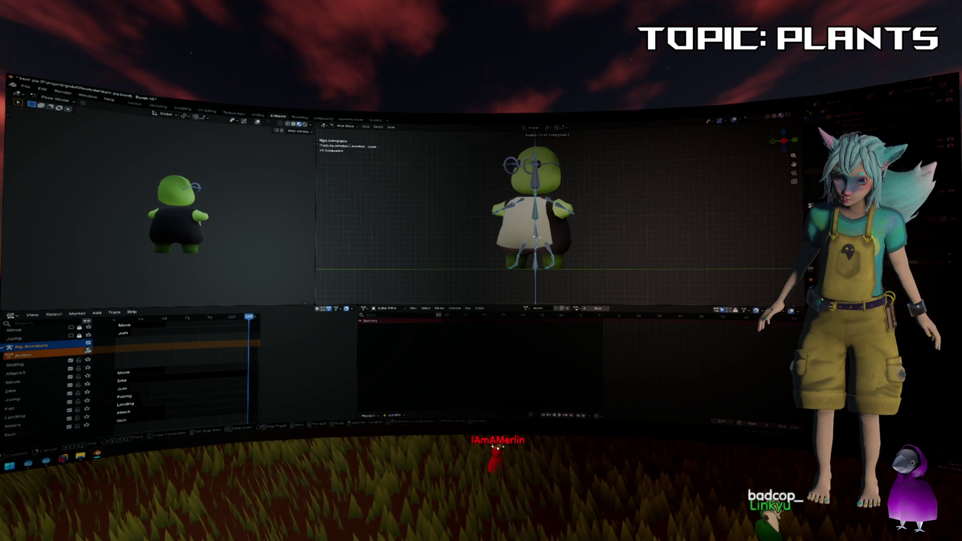
pyautogui.press('Return')
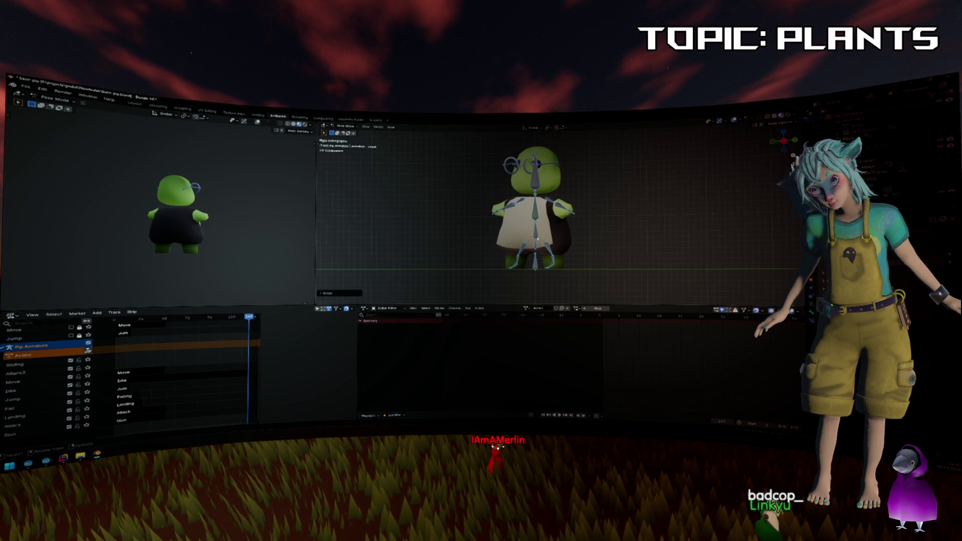
pyautogui.moveTo(572, 254)
pyautogui.mouseDown()
pyautogui.moveTo(584, 255)
pyautogui.moveTo(518, 266)
pyautogui.mouseUp()
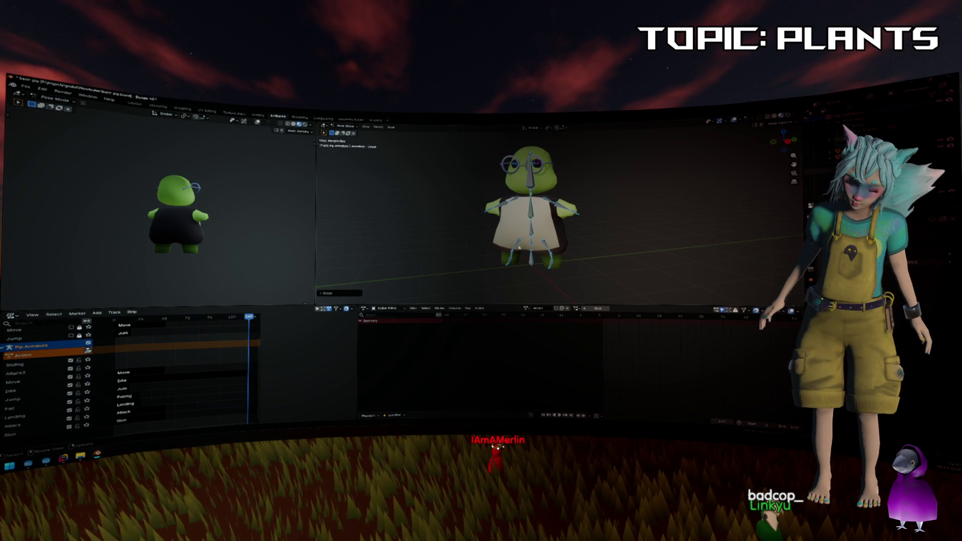
pyautogui.scroll(4, 528, 263)
# Create another new action for Pip's armature and name it Slide.
pyautogui.click(576, 308)
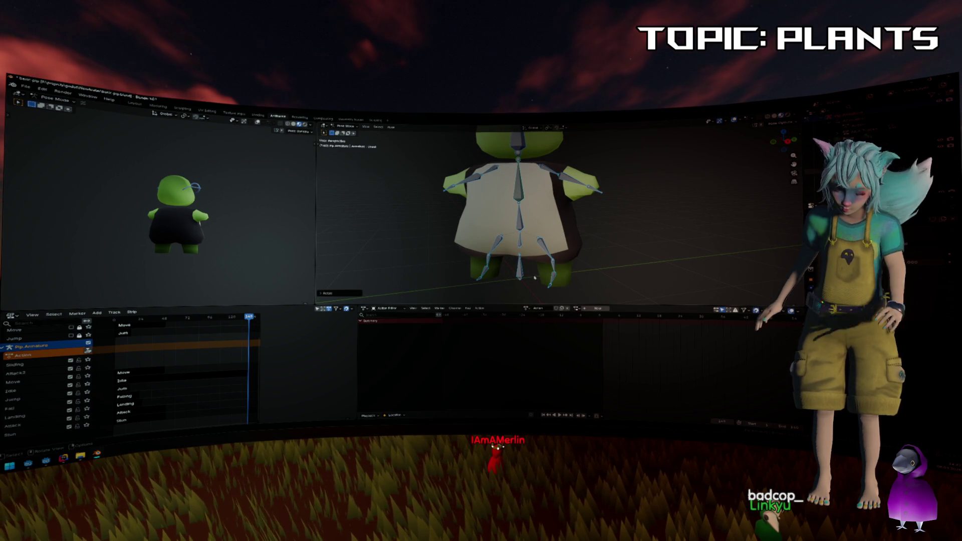
pyautogui.click(590, 310)
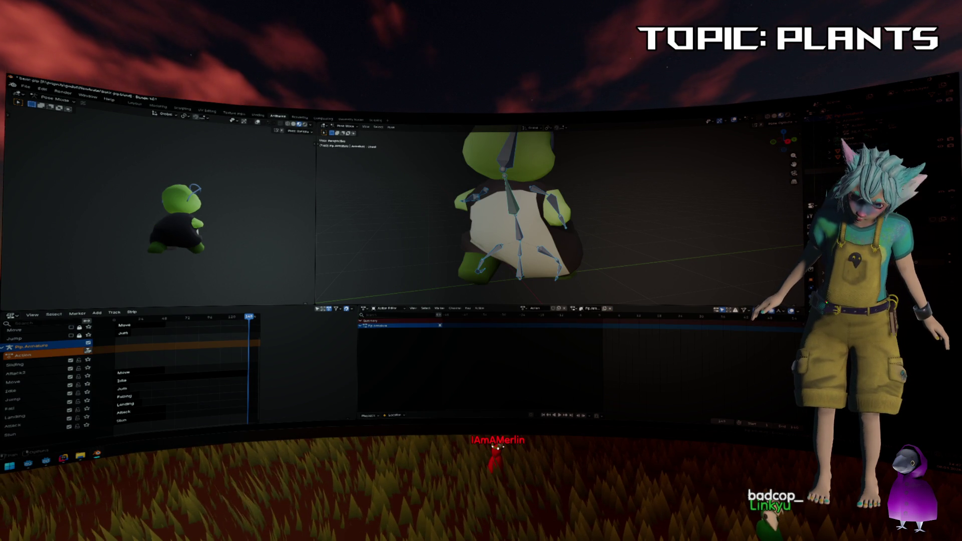
pyautogui.click(574, 309)
pyautogui.click(581, 318)
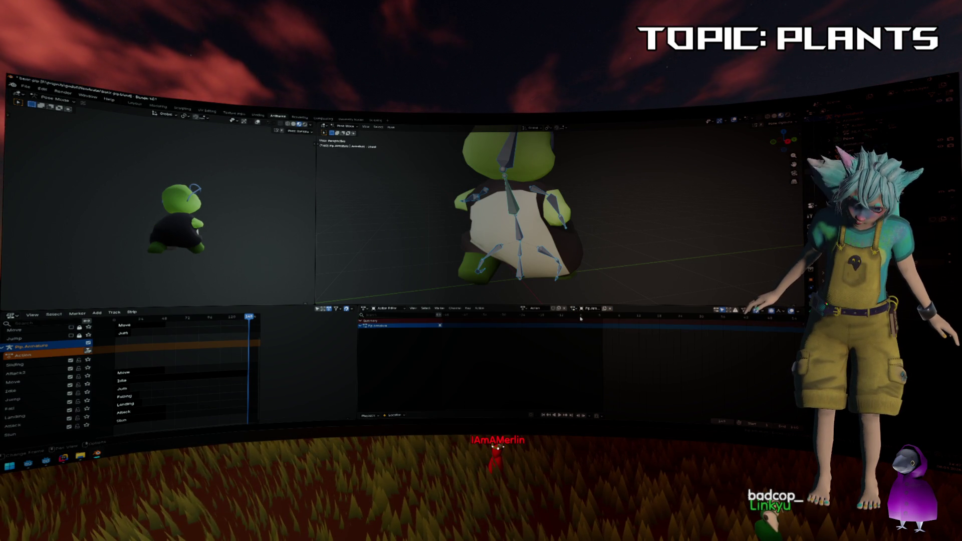
pyautogui.click(524, 309)
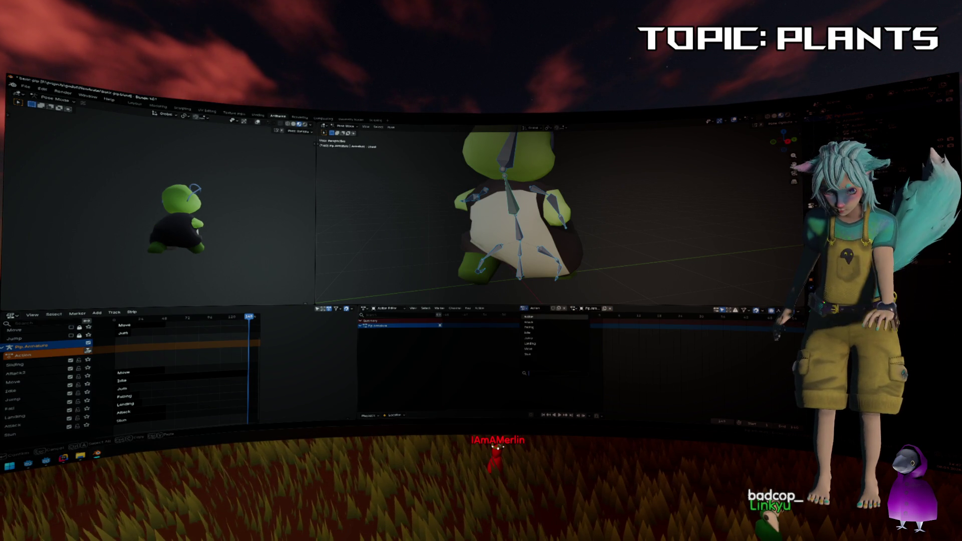
pyautogui.press('Escape')
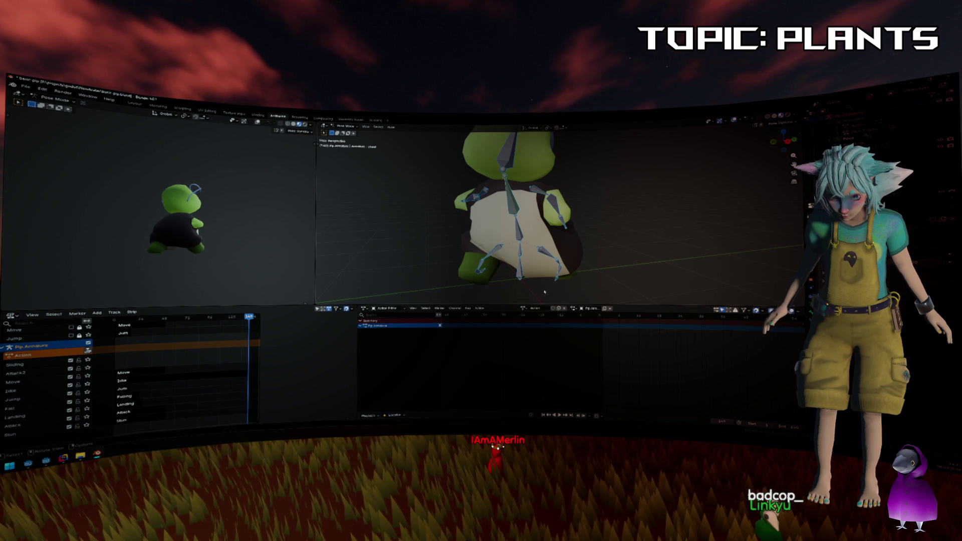
pyautogui.doubleClick(534, 308)
pyautogui.write('Slide')
pyautogui.press('Return')
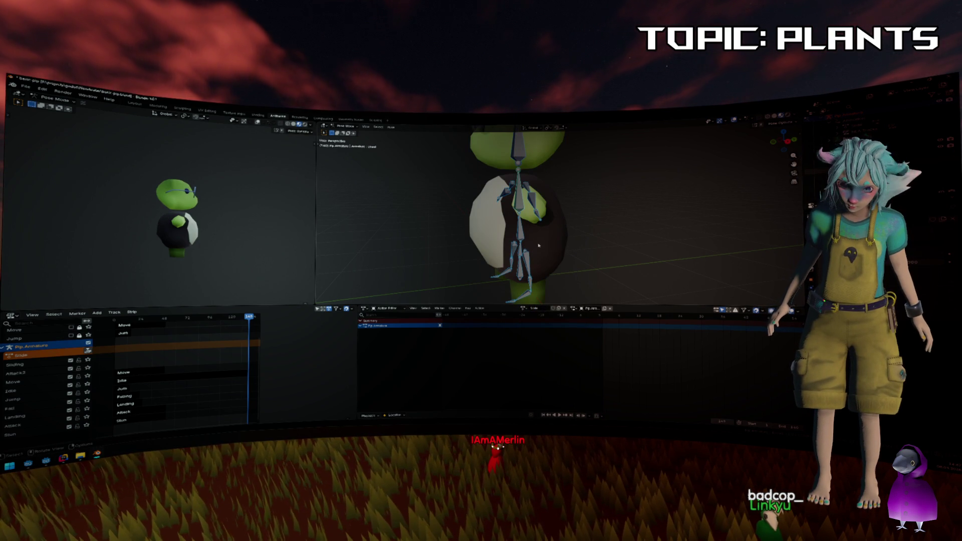
# Rotate the bones into the slide pose and push the Slide action down into an NLA strip.
pyautogui.press('r')
pyautogui.hotkey('alt', 'r')
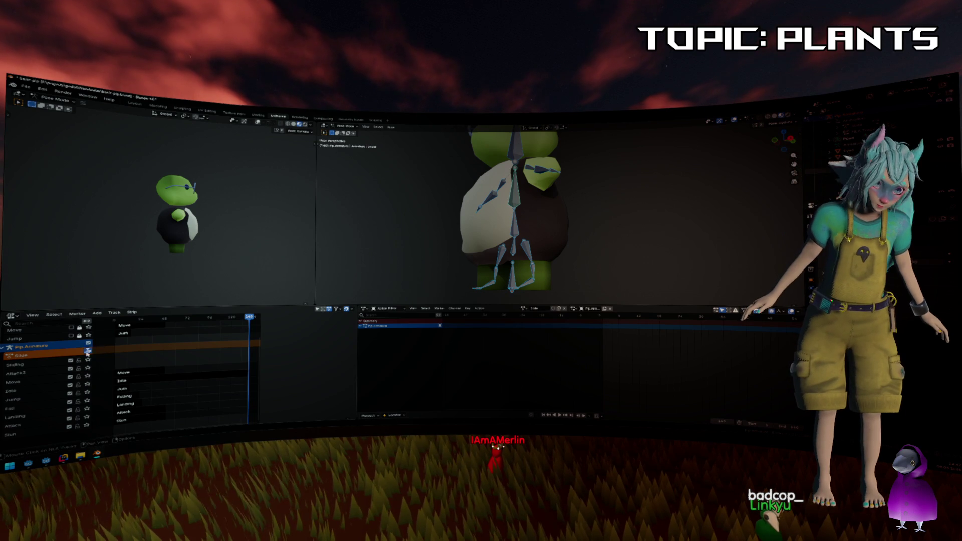
pyautogui.click(87, 352)
pyautogui.press('n')
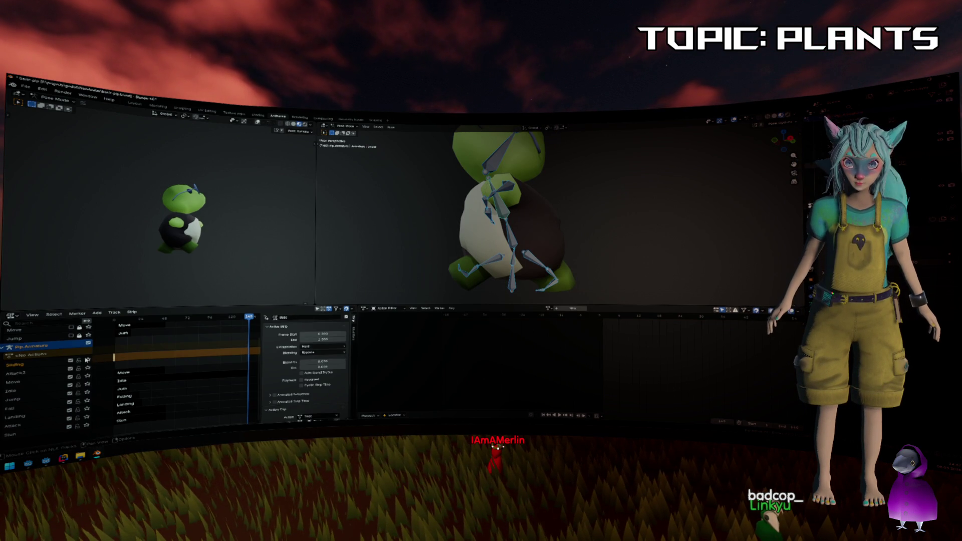
# Start editing the Slide strip's action from the first frame, cancelling a trial rotation.
pyautogui.rightClick(115, 358)
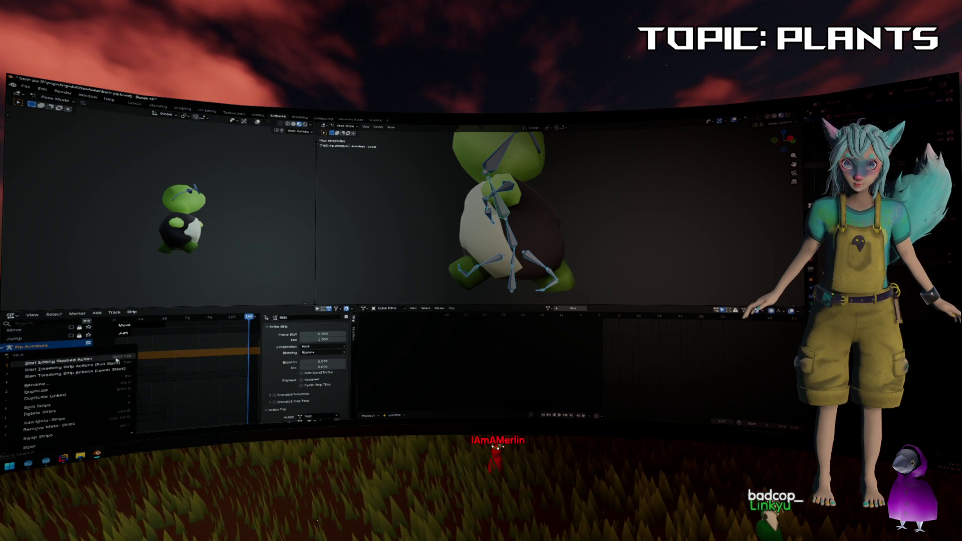
pyautogui.click(116, 359)
pyautogui.hotkey('shift', 'Left')
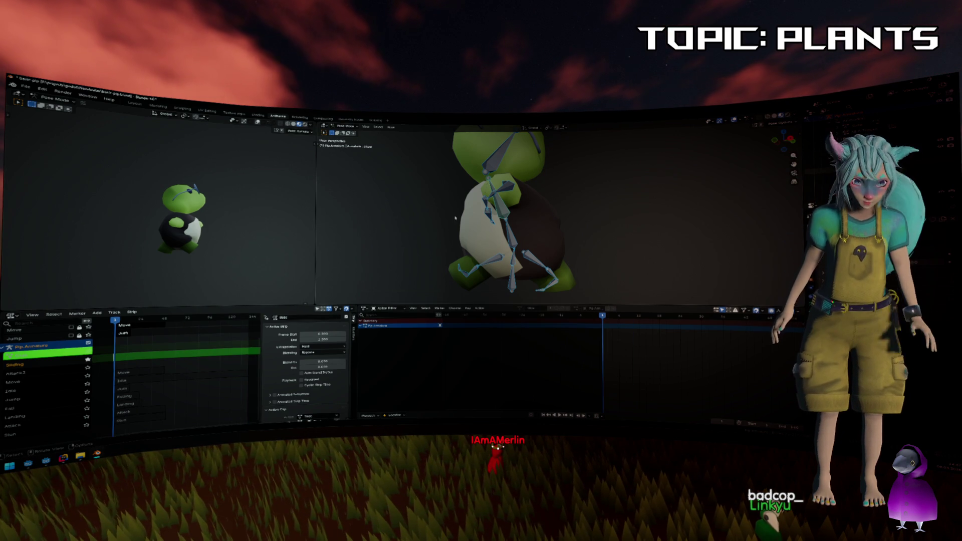
pyautogui.press('r')
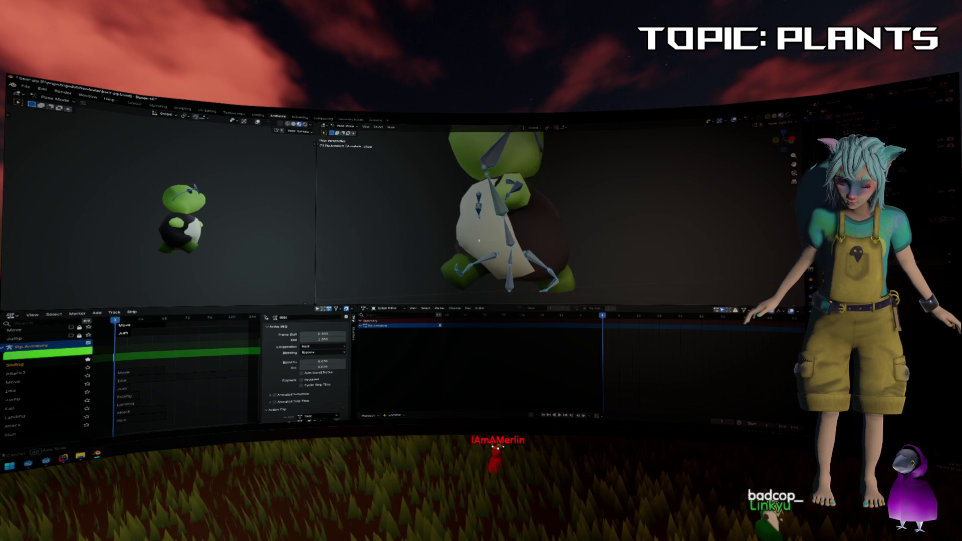
pyautogui.rightClick(525, 249)
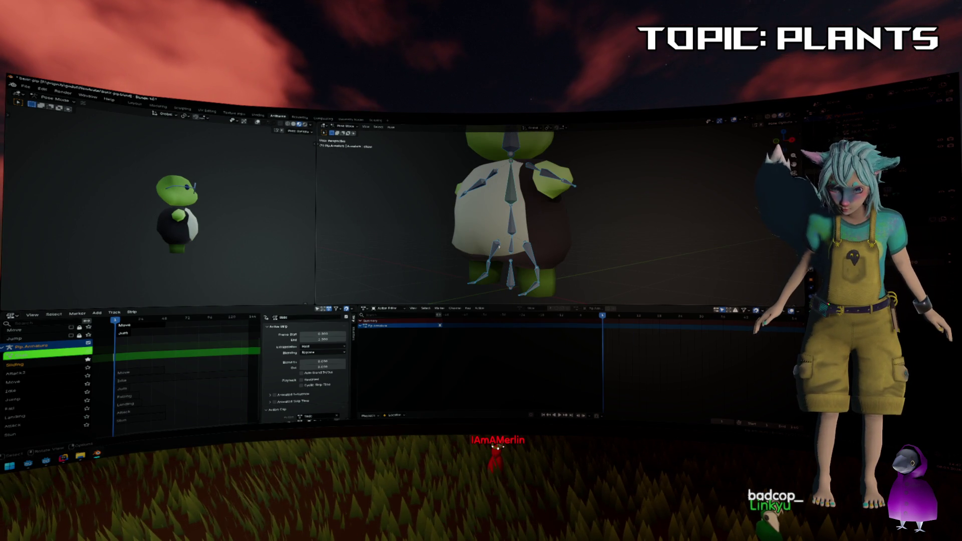
# Turn Pip's rig about the global Z axis, then view the character from the front and zoom out.
pyautogui.press('r')
pyautogui.press('x')
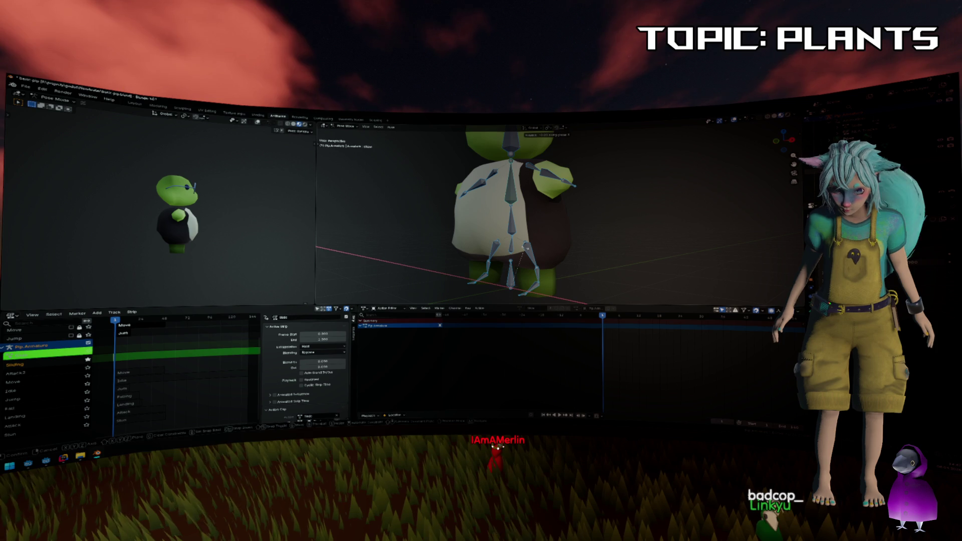
pyautogui.press('z')
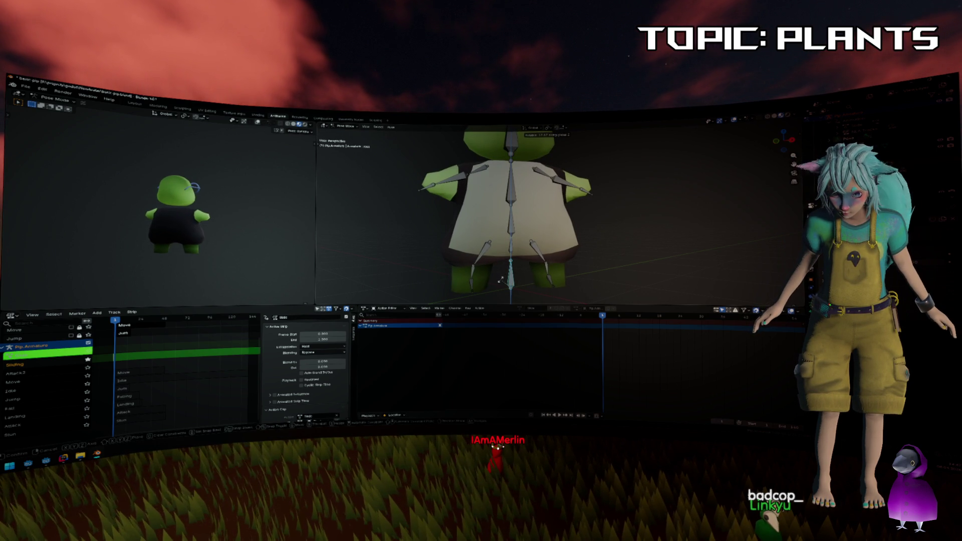
pyautogui.click(500, 282)
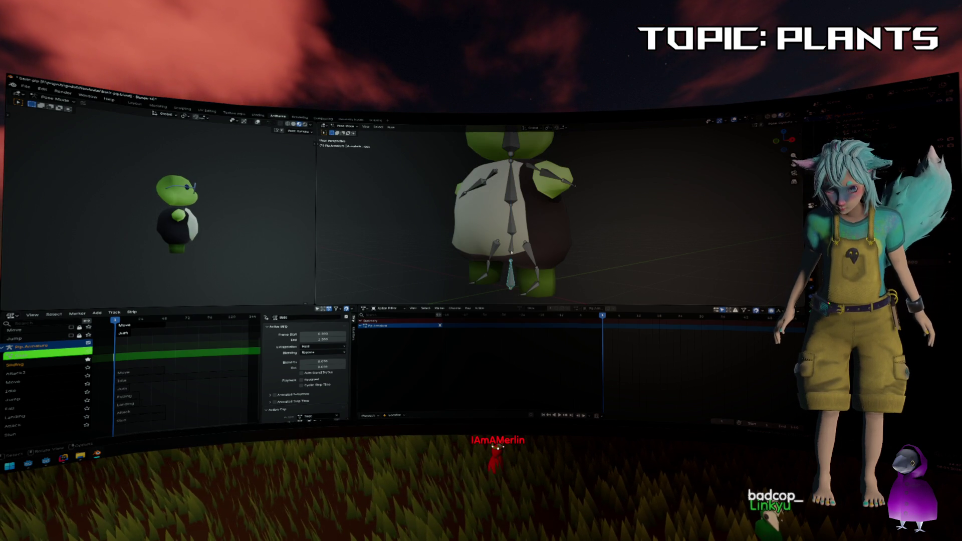
pyautogui.press('r')
pyautogui.press('z')
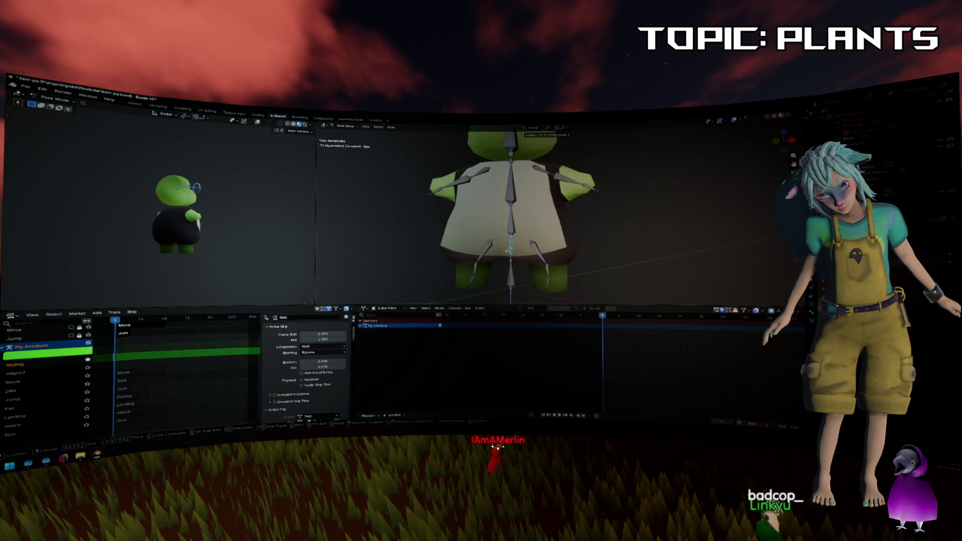
pyautogui.click(508, 252)
pyautogui.press('KP_1')
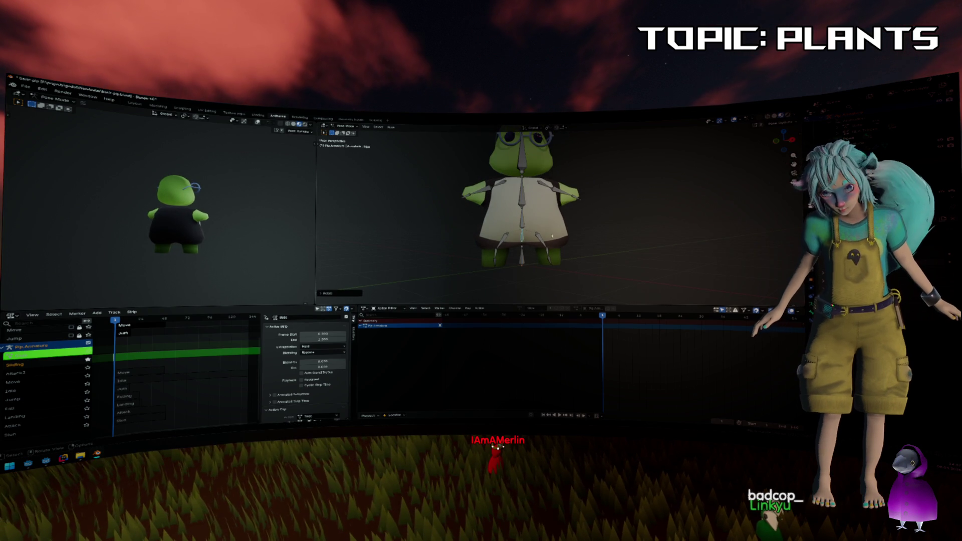
pyautogui.scroll(-2, 542, 171)
pyautogui.scroll(-1, 523, 196)
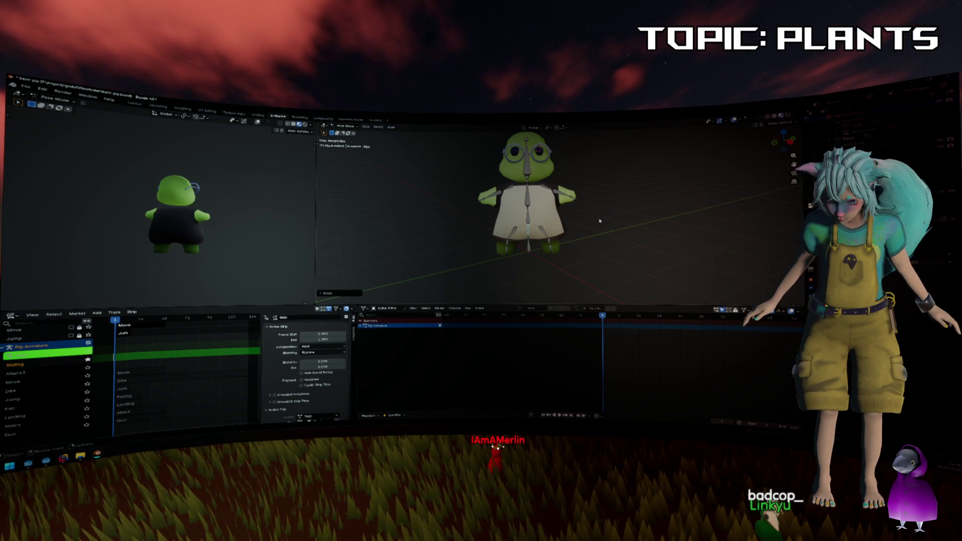
# Keyframe Pip's current pose, then turn the head bone about the Z axis and key it.
pyautogui.hotkey('ctrl', 'a')
pyautogui.rightClick(623, 247)
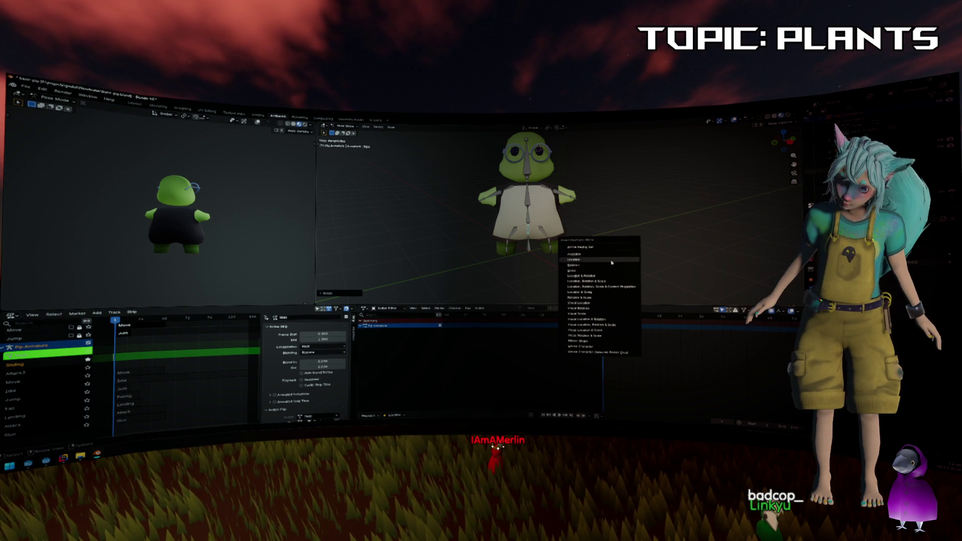
pyautogui.click(606, 248)
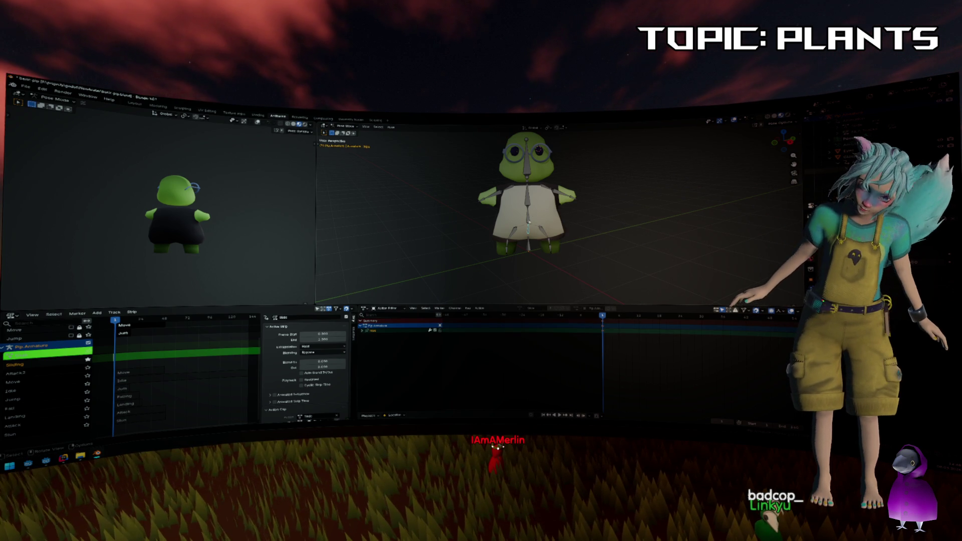
pyautogui.click(527, 171)
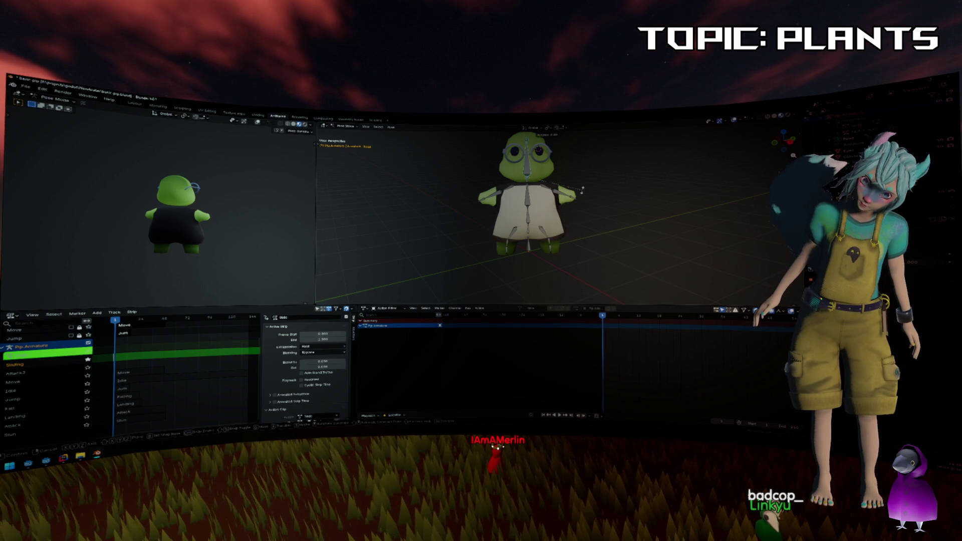
pyautogui.press('z')
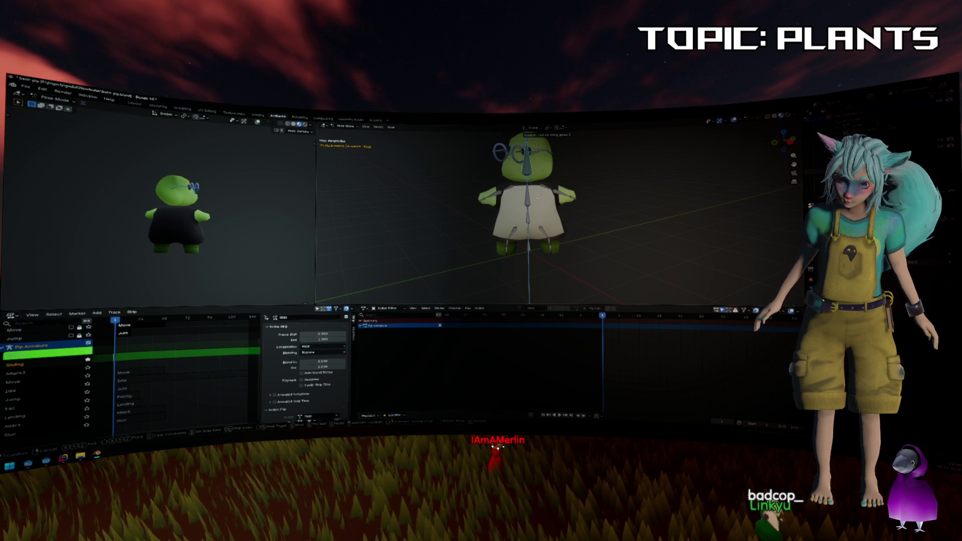
pyautogui.press('Return')
pyautogui.press('r')
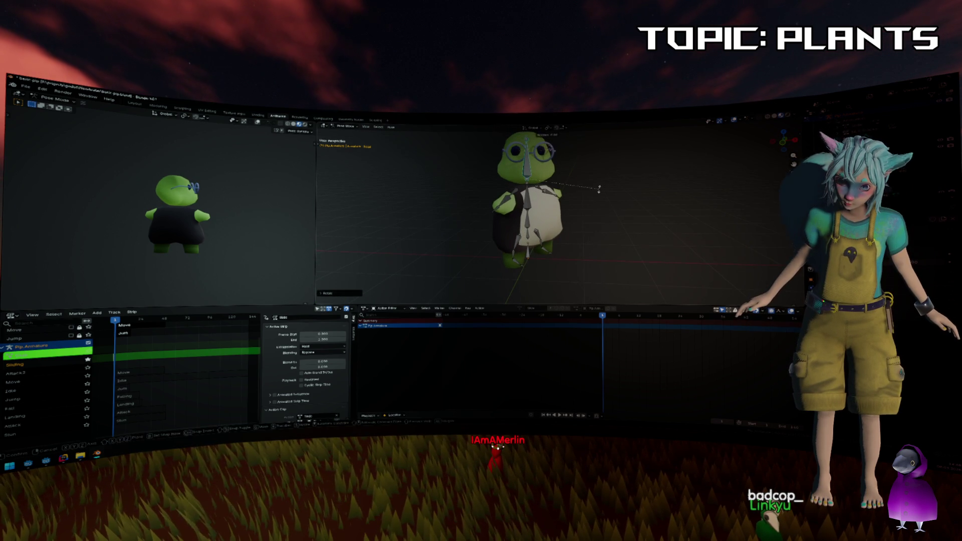
pyautogui.click(581, 193)
pyautogui.rightClick(578, 195)
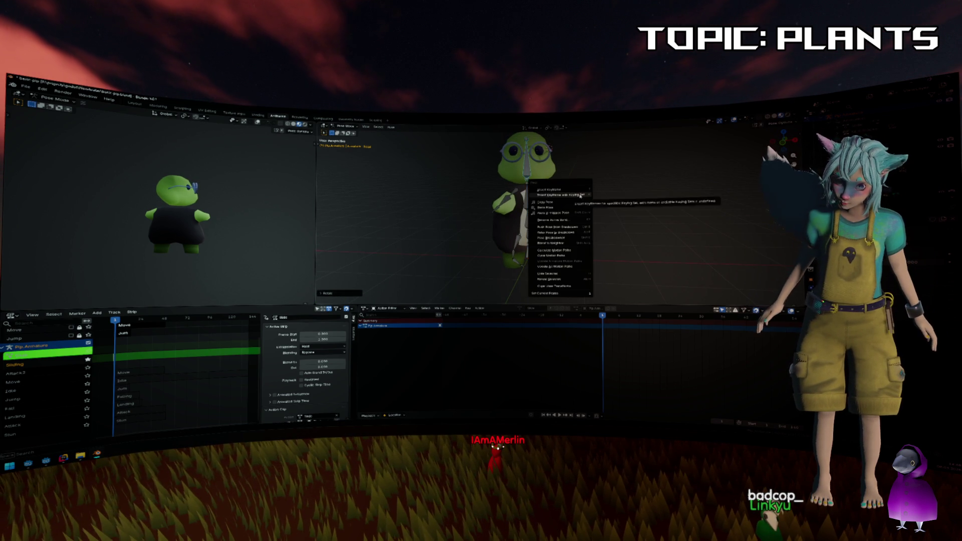
pyautogui.press('i')
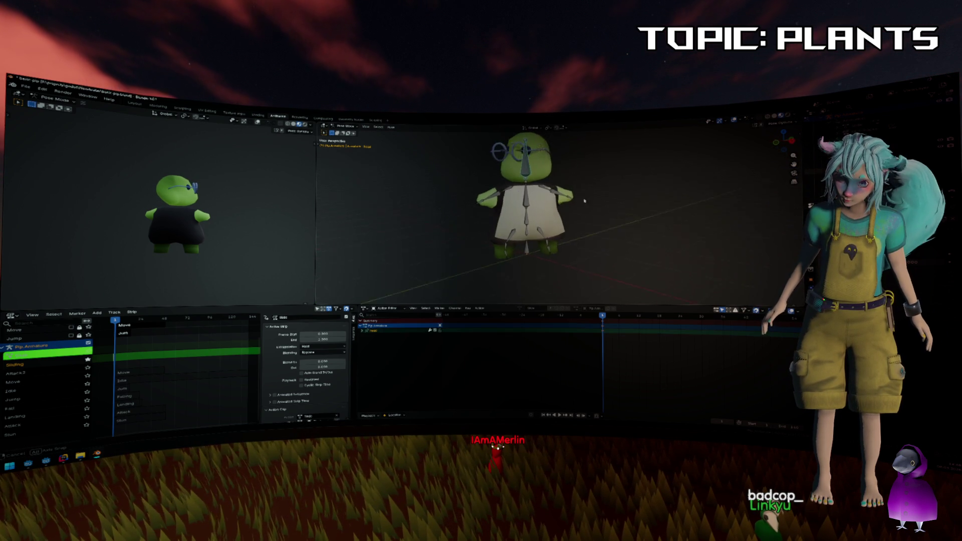
pyautogui.scroll(3, 561, 228)
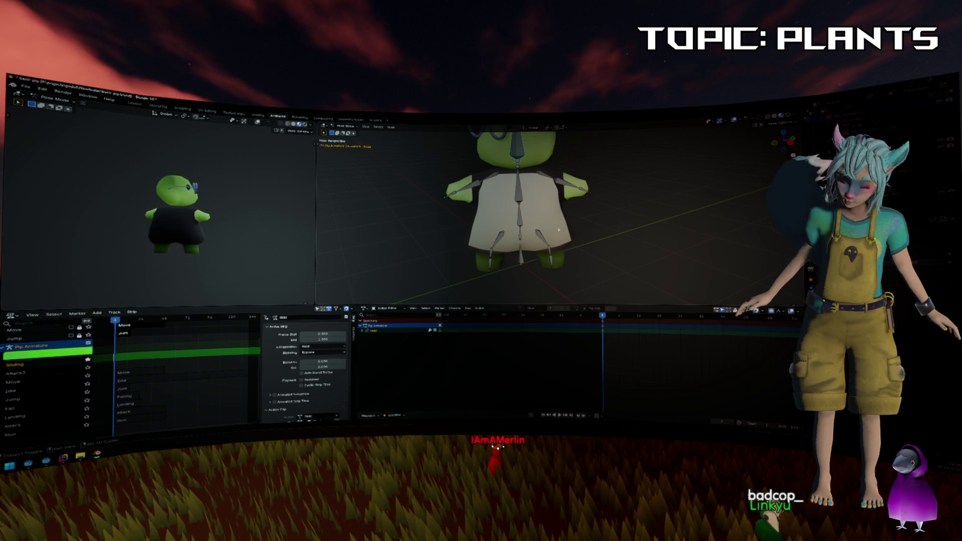
pyautogui.scroll(5, 515, 251)
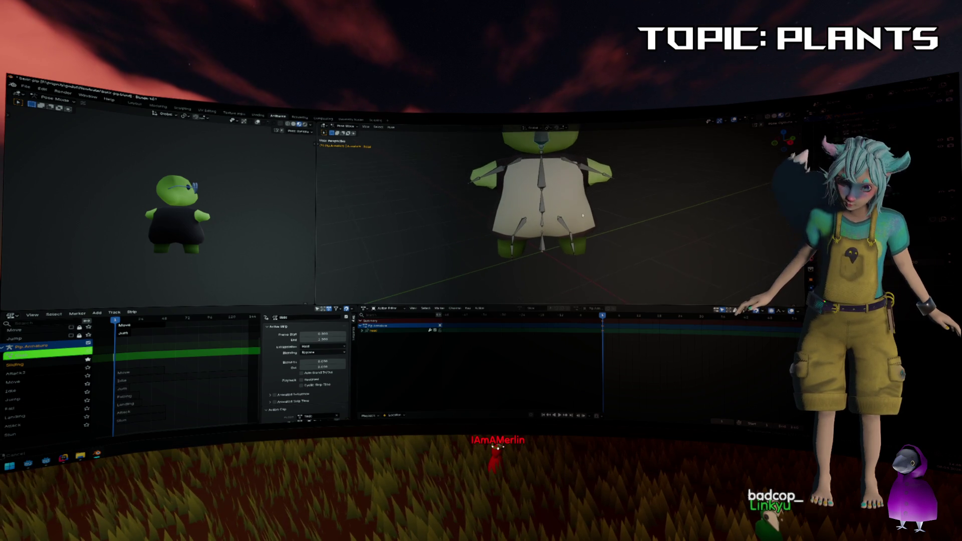
# Rotate the left and right lower leg bones, turning the right one about Z.
pyautogui.click(505, 250)
pyautogui.press('r')
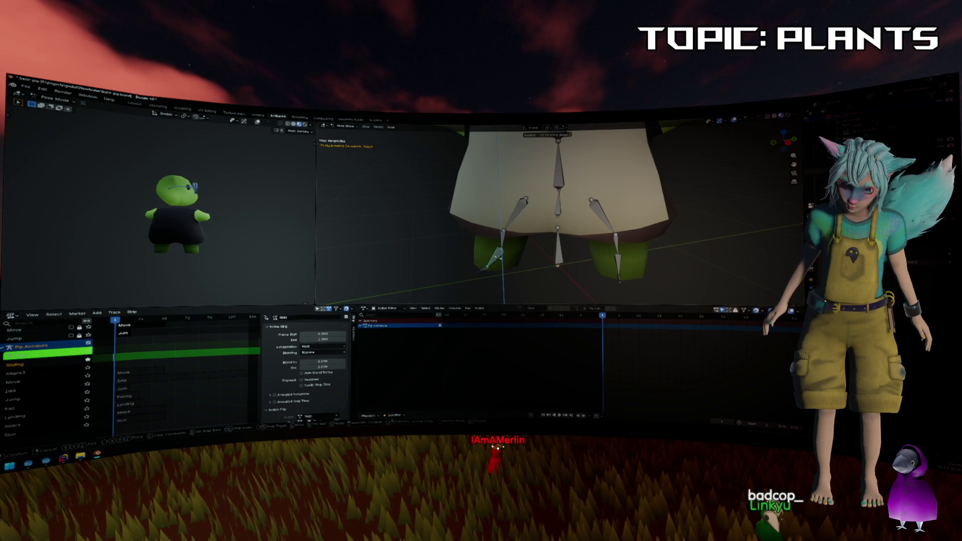
pyautogui.click(615, 261)
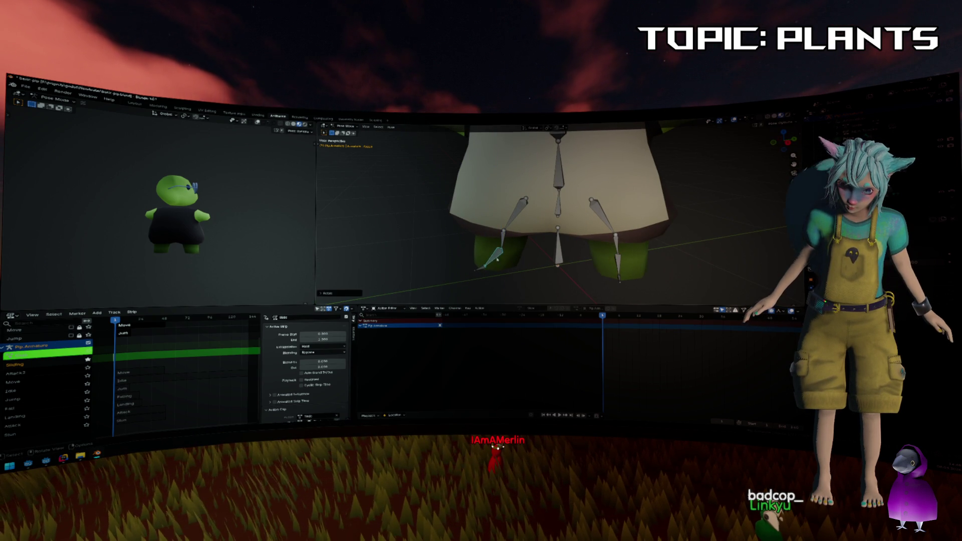
pyautogui.click(615, 261)
pyautogui.press('r')
pyautogui.press('z')
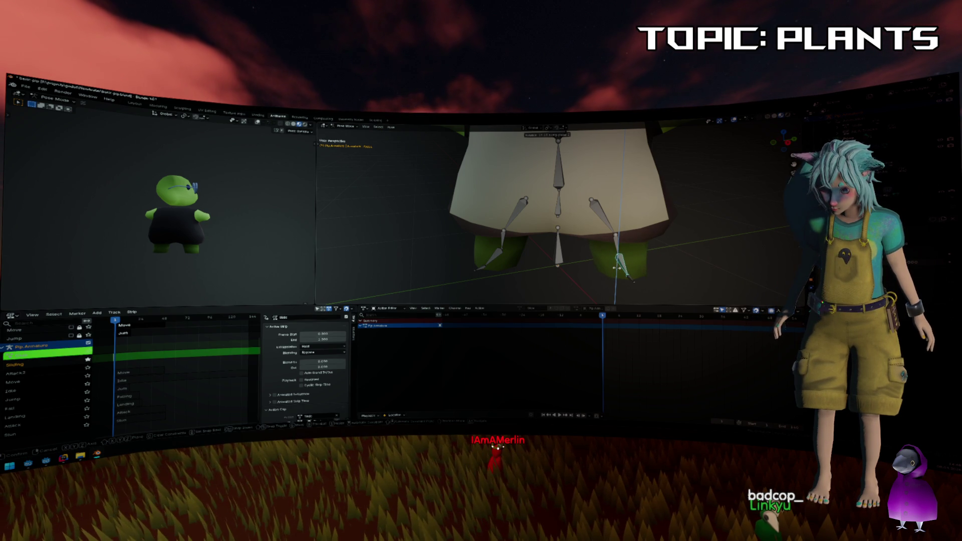
pyautogui.click(616, 268)
# Key the rotations of the right and left foot bones, then move the playhead to a later frame.
pyautogui.moveTo(616, 268)
pyautogui.mouseDown()
pyautogui.moveTo(712, 242)
pyautogui.moveTo(670, 246)
pyautogui.mouseUp()
pyautogui.press('k')
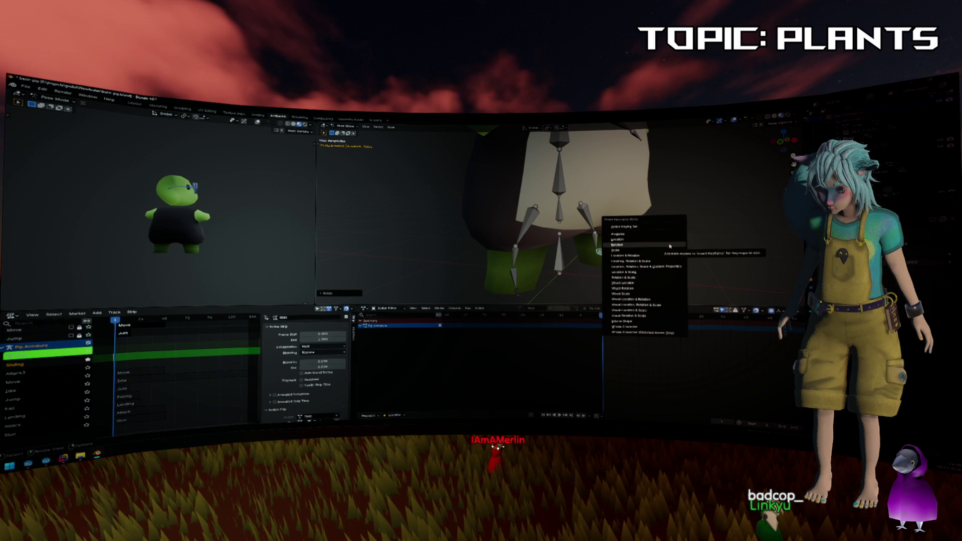
pyautogui.click(669, 246)
pyautogui.click(515, 277)
pyautogui.press('k')
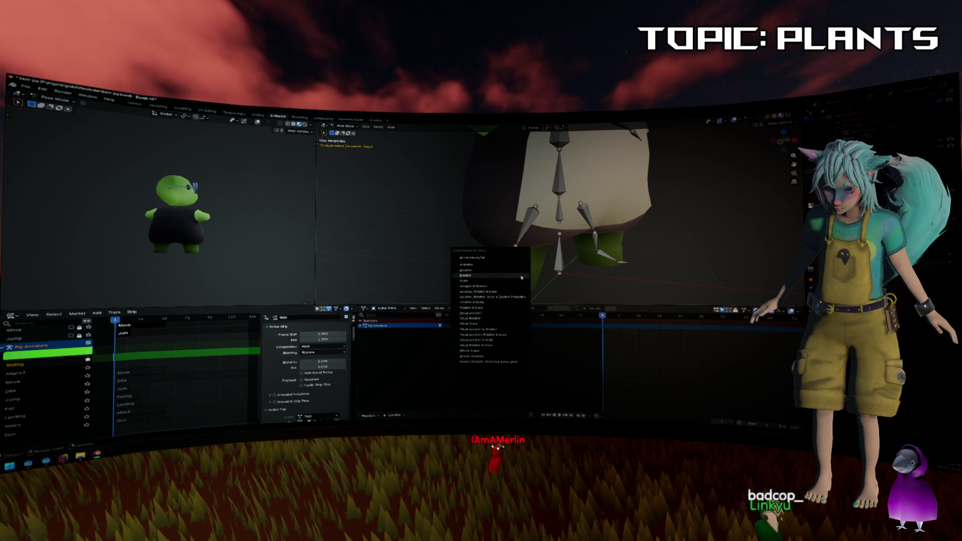
pyautogui.click(496, 288)
pyautogui.moveTo(629, 269)
pyautogui.mouseDown()
pyautogui.moveTo(650, 236)
pyautogui.moveTo(628, 262)
pyautogui.moveTo(657, 250)
pyautogui.mouseUp()
pyautogui.moveTo(606, 315); pyautogui.dragTo(659, 318)
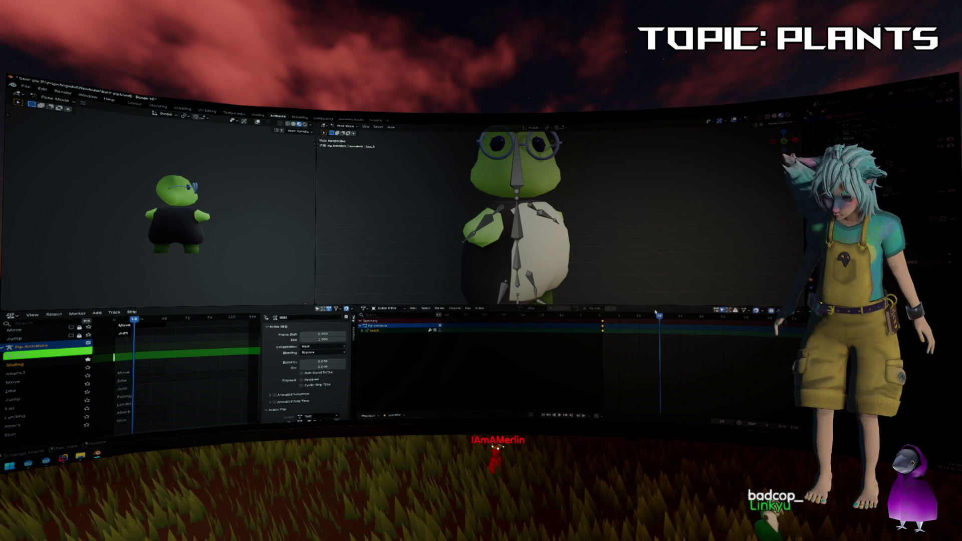
# Rotate the chest bone and key its rotation at the current frame.
pyautogui.click(516, 220)
pyautogui.press('r')
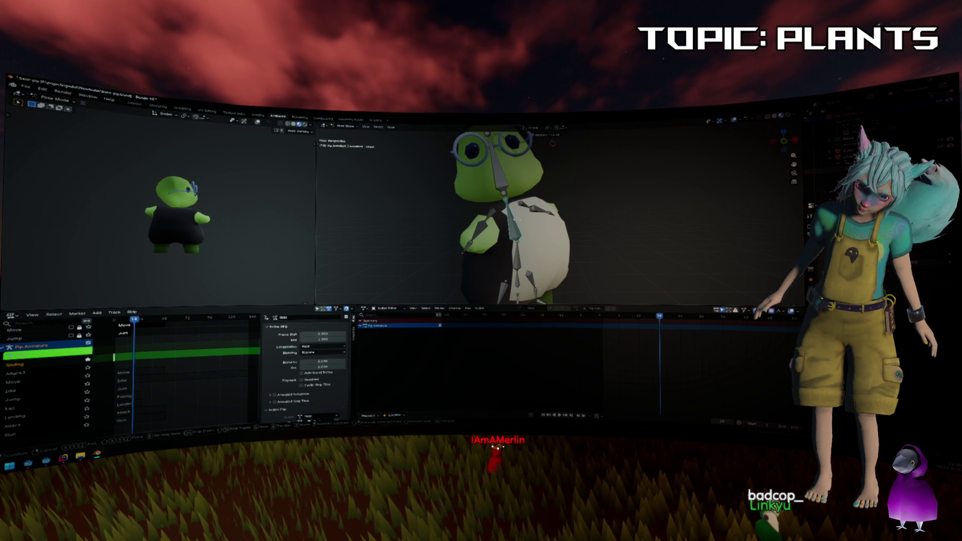
pyautogui.click(610, 224)
pyautogui.press('i')
pyautogui.click(610, 225)
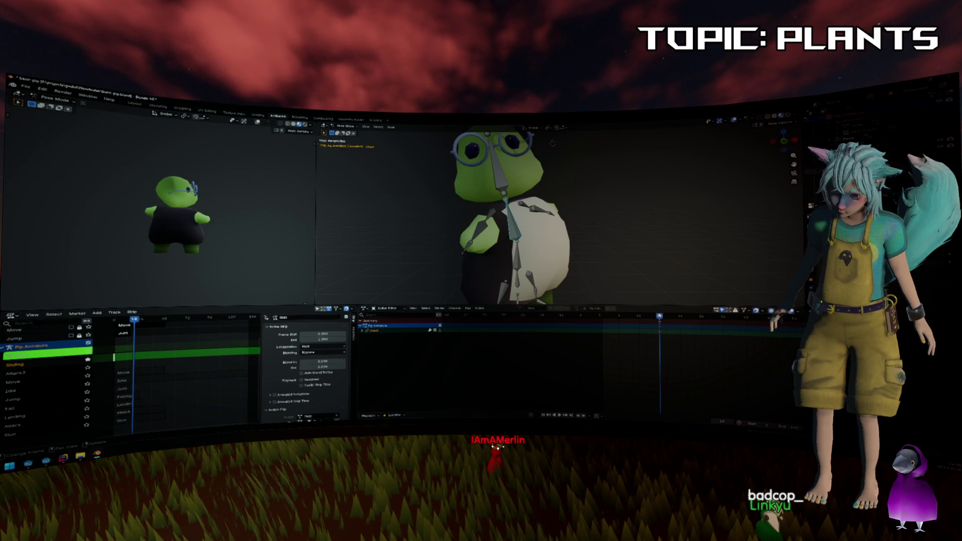
# Reset the chest to face forward and key that rotation at frame 1.
pyautogui.hotkey('alt', 'r')
pyautogui.click(602, 316)
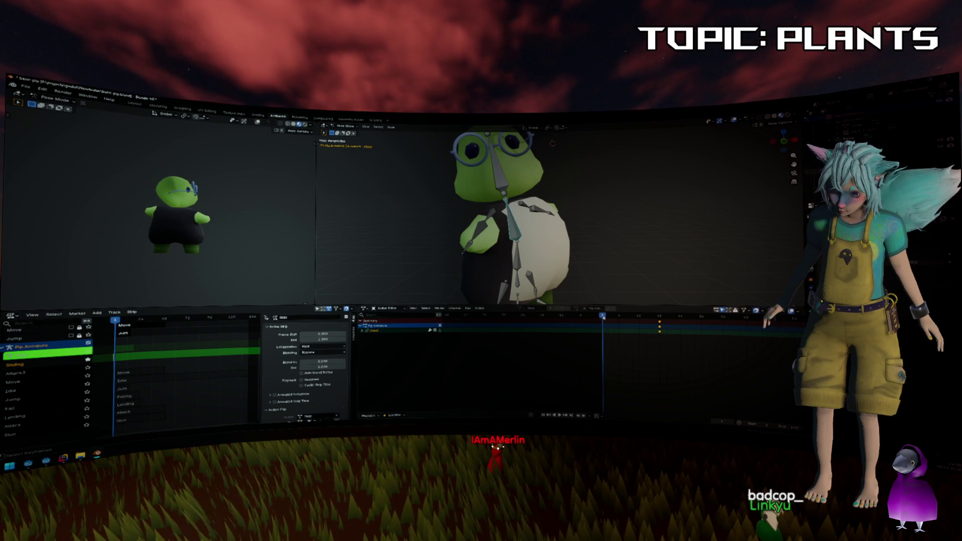
pyautogui.press('i')
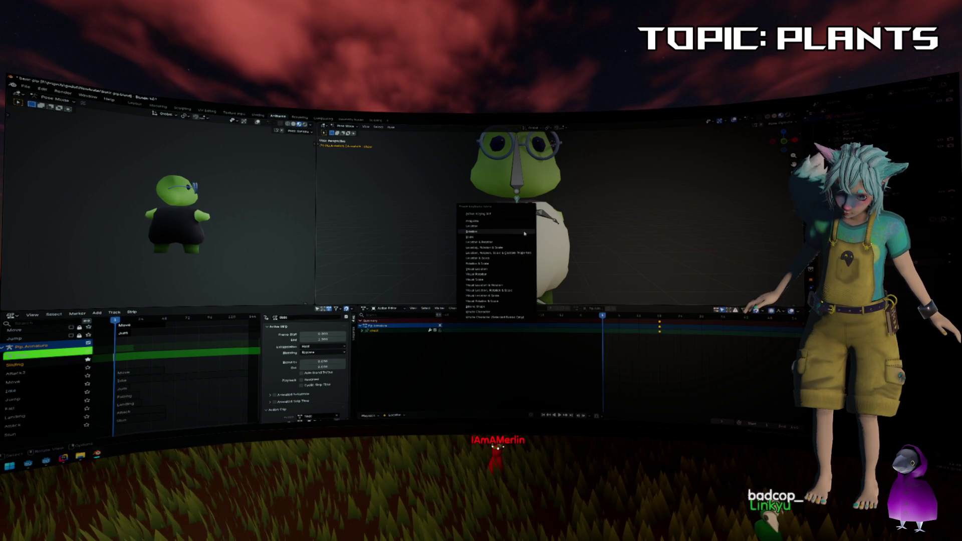
pyautogui.click(524, 232)
# Scrub to a later frame, tilt the head bone and key the new pose.
pyautogui.moveTo(604, 317); pyautogui.dragTo(701, 319)
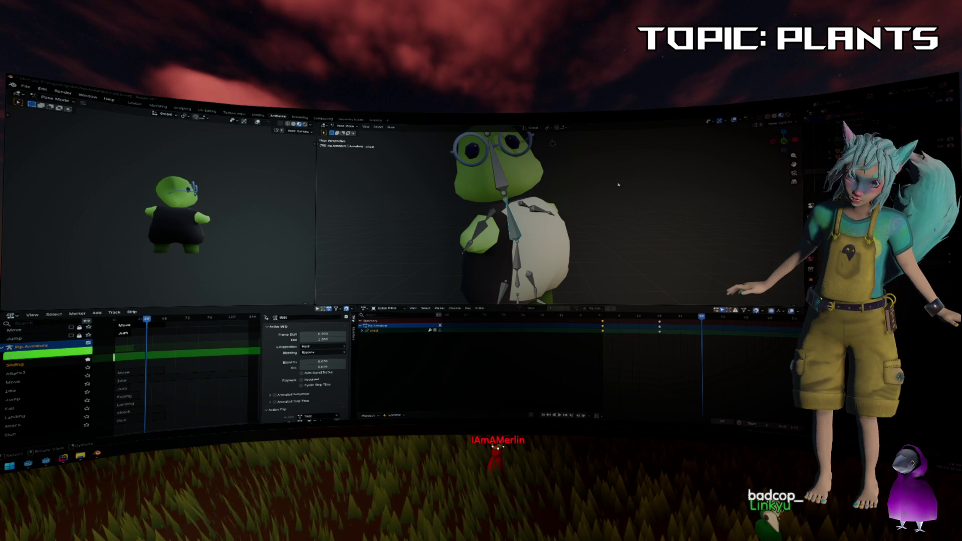
pyautogui.scroll(-2, 625, 189)
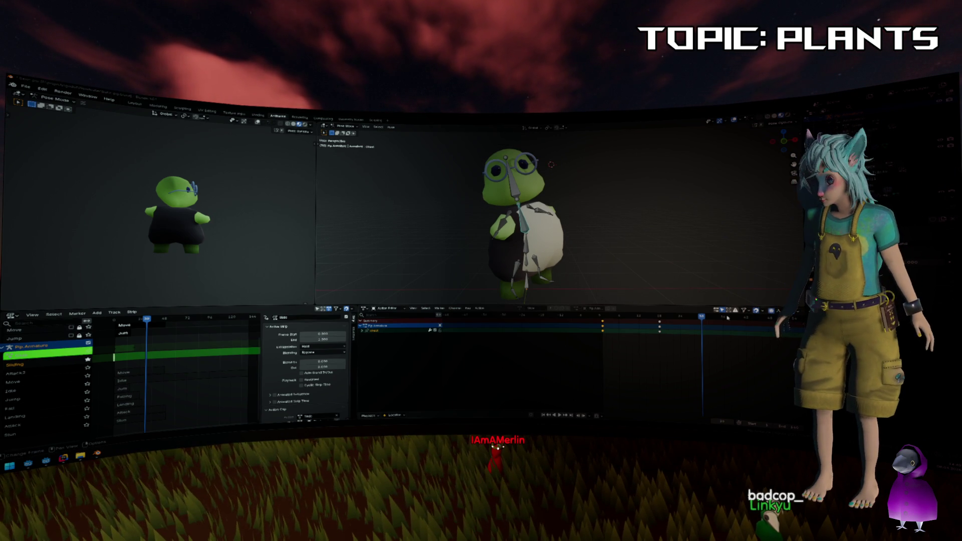
pyautogui.moveTo(701, 317); pyautogui.dragTo(723, 317)
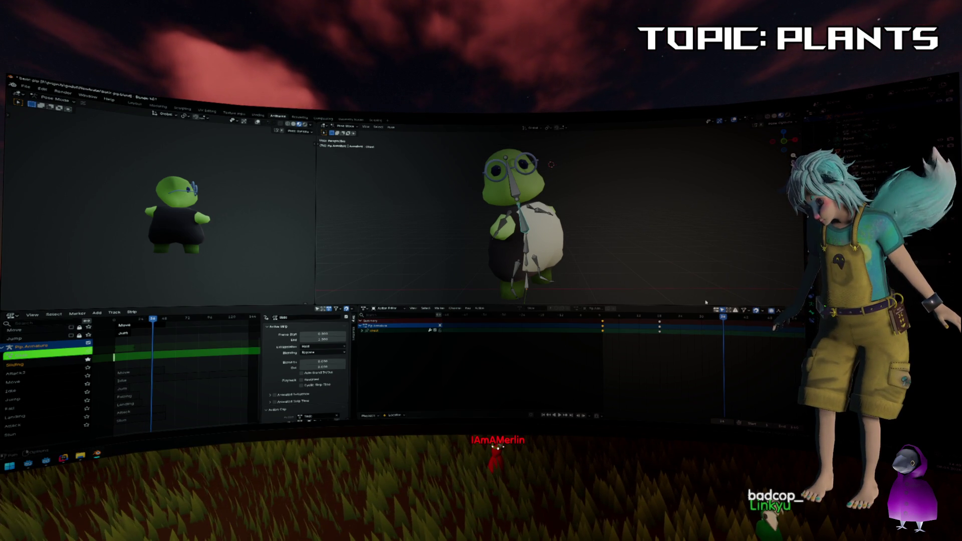
pyautogui.press('r')
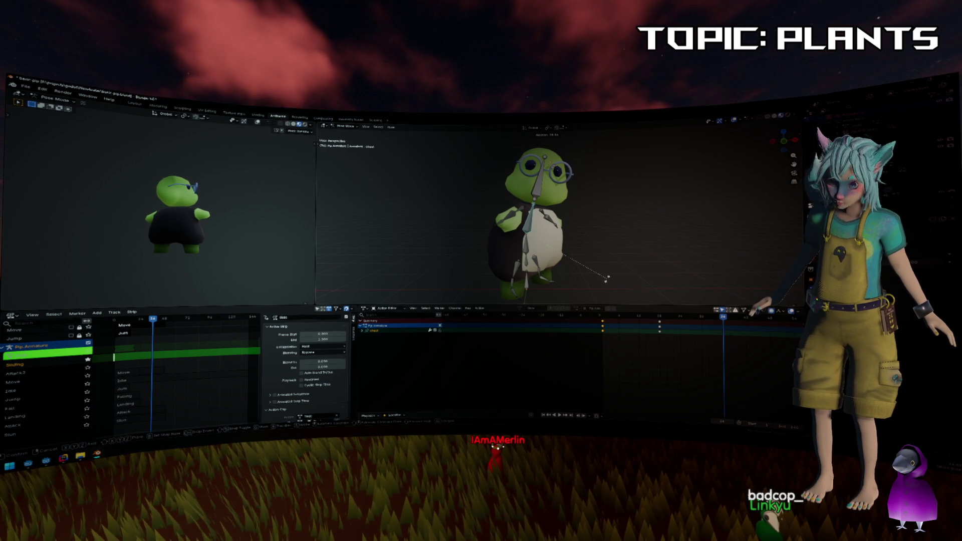
pyautogui.click(608, 266)
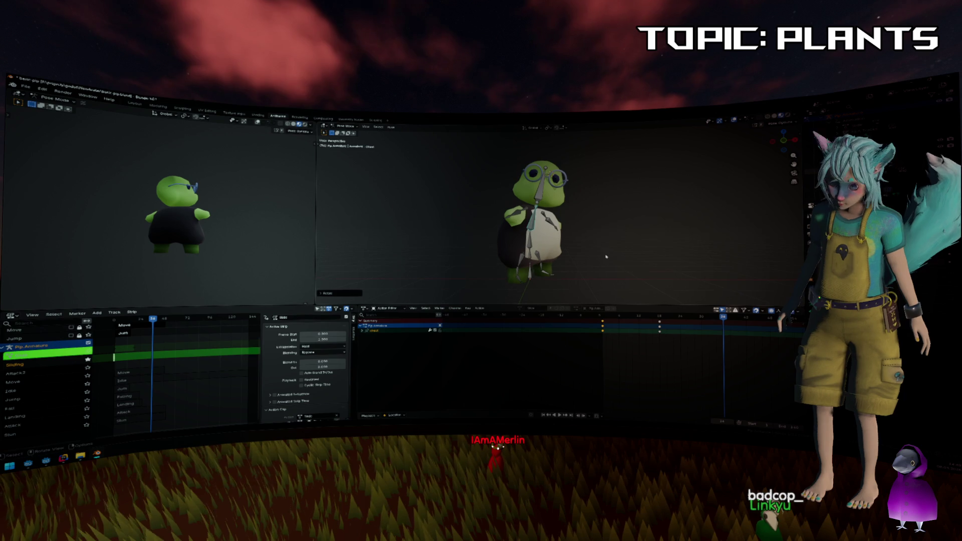
pyautogui.hotkey('ctrl', 'z')
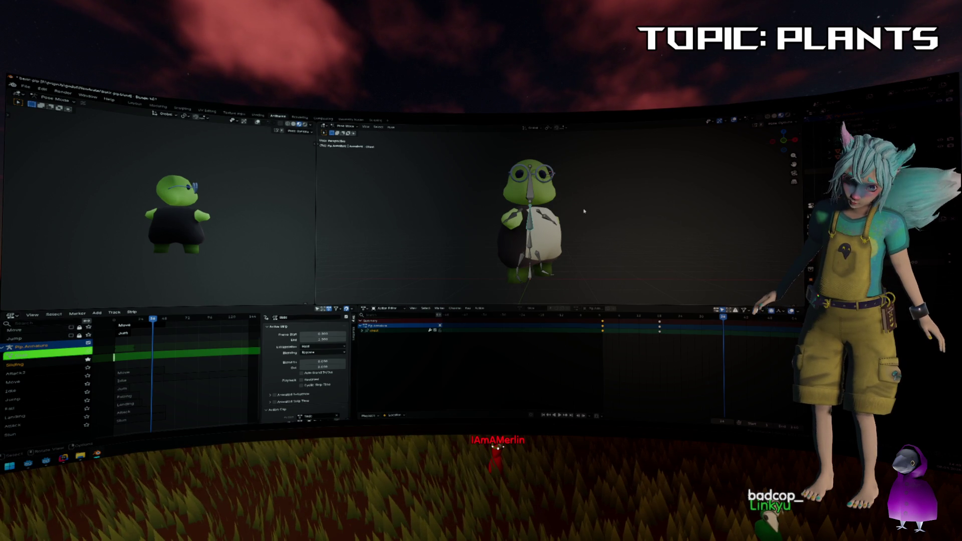
pyautogui.press('r')
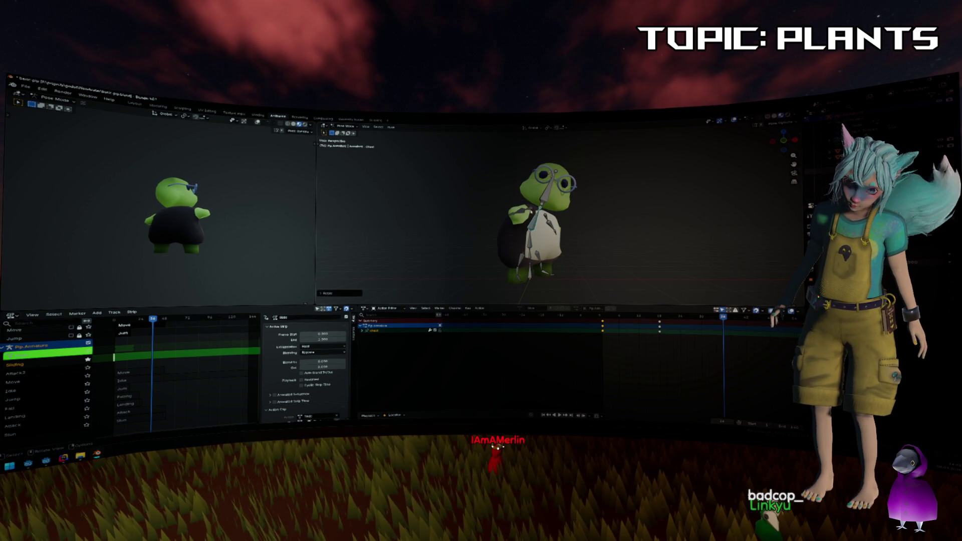
pyautogui.press('KP_8')
pyautogui.press('KP_4')
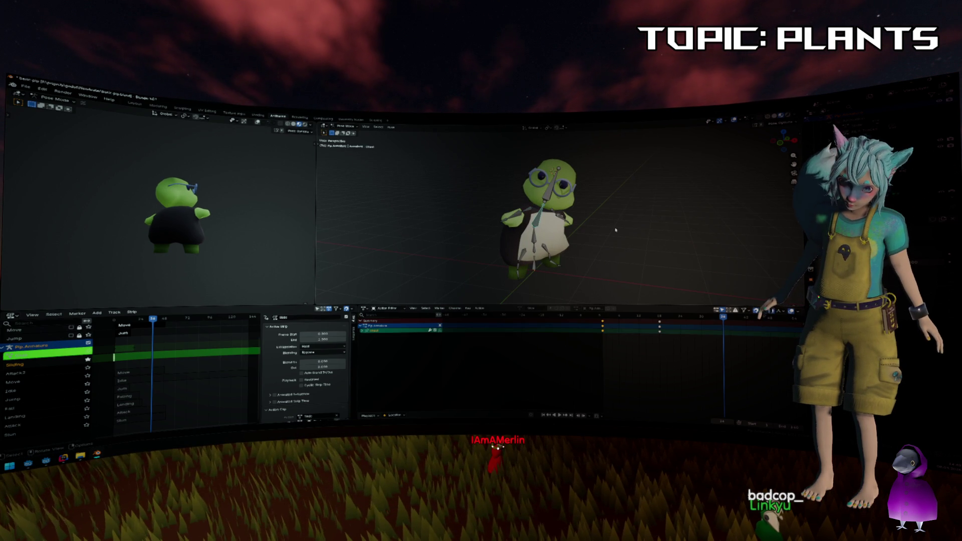
pyautogui.rightClick(616, 230)
pyautogui.click(616, 230)
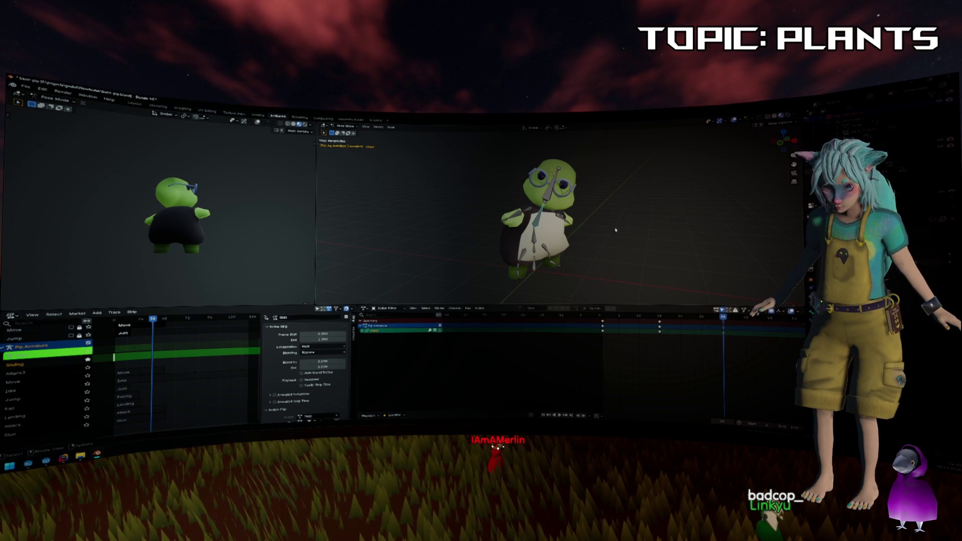
pyautogui.click(538, 216)
# Switch the keying set to Rotation and rotate Pip's selected bones into a new pose.
pyautogui.press('r')
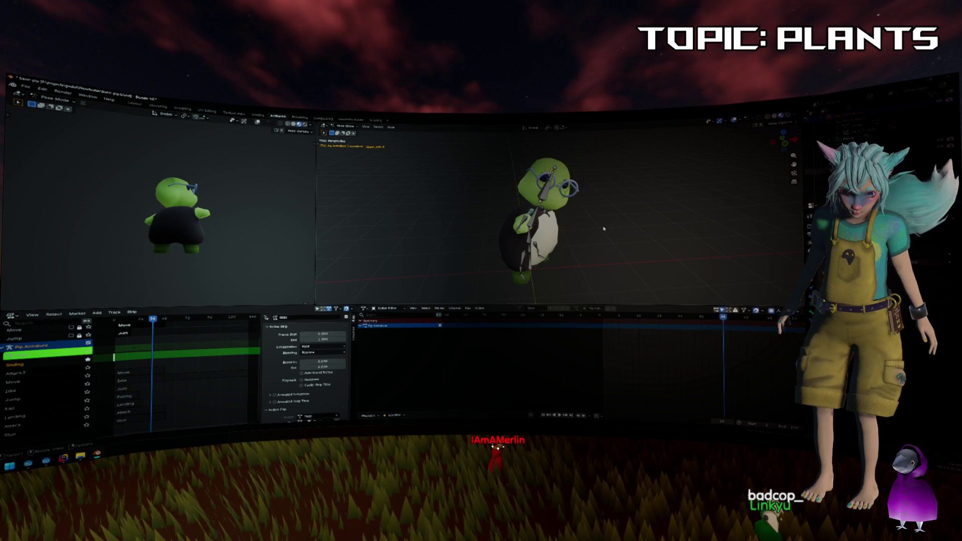
pyautogui.click(395, 416)
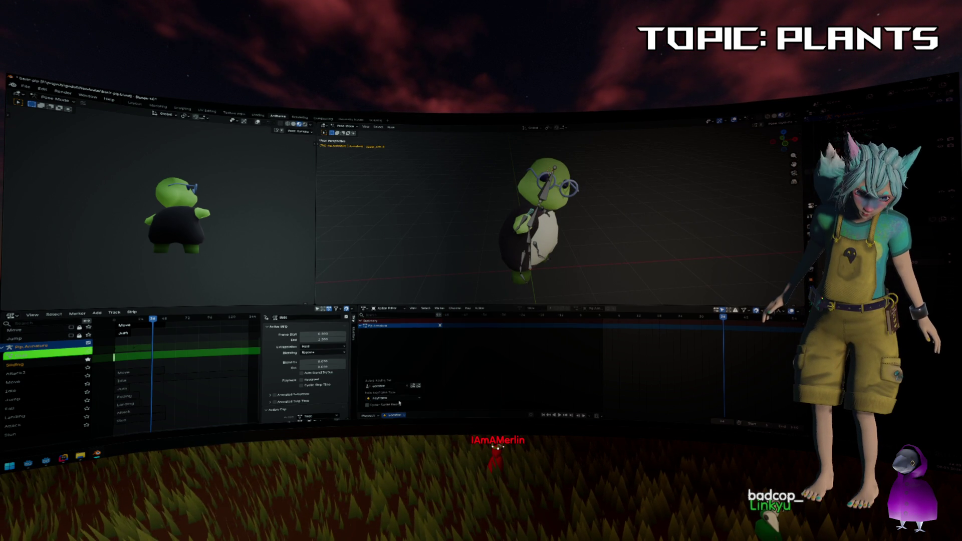
pyautogui.click(401, 398)
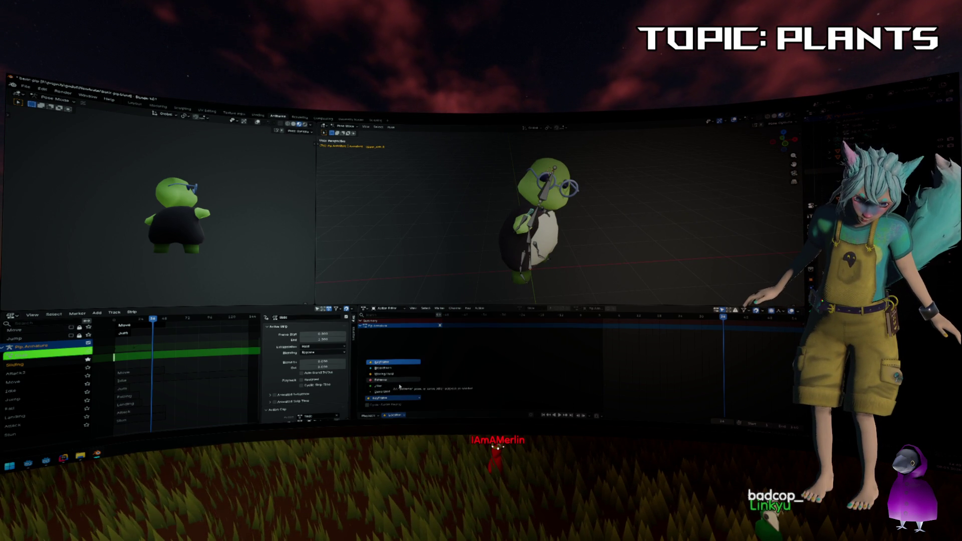
pyautogui.click(378, 386)
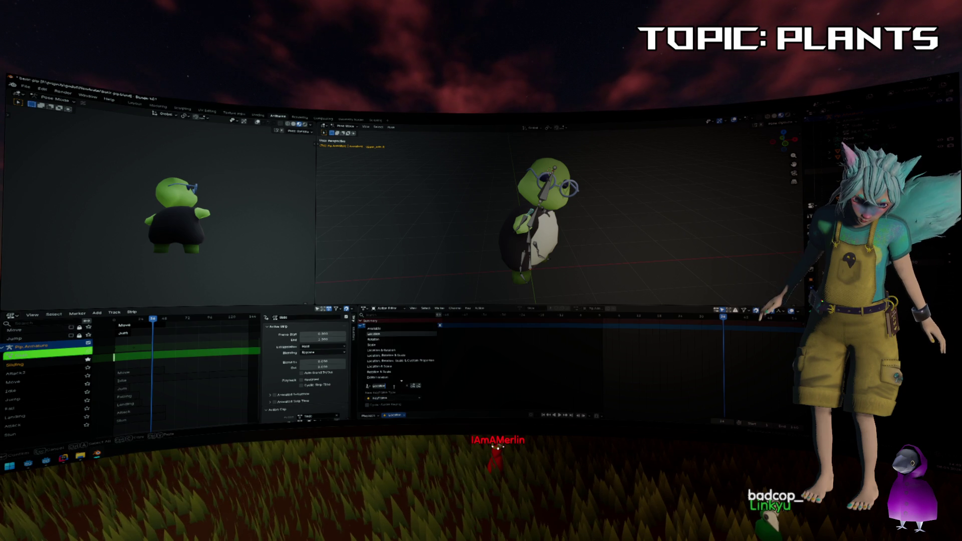
pyautogui.click(393, 340)
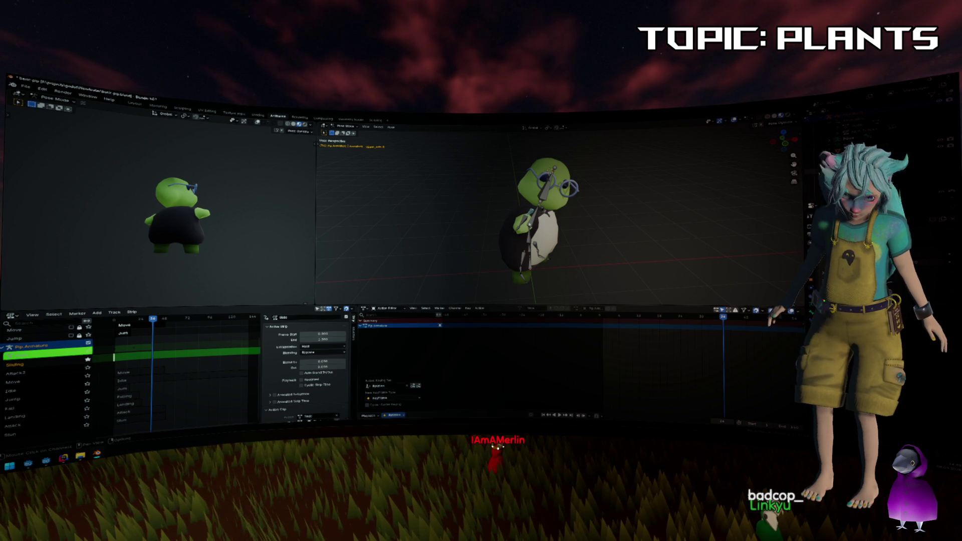
pyautogui.press('r')
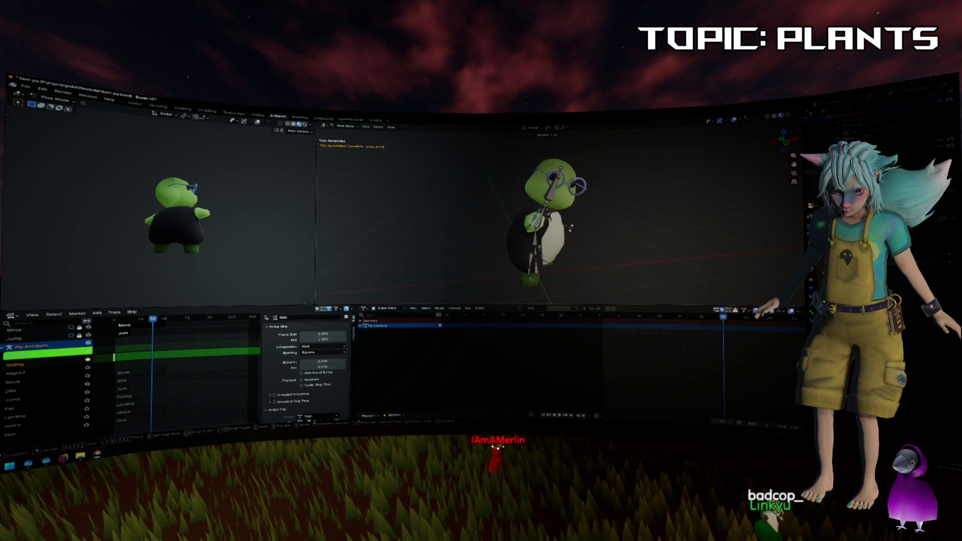
pyautogui.click(625, 260)
# Play the action back and review it again from behind.
pyautogui.press('space')
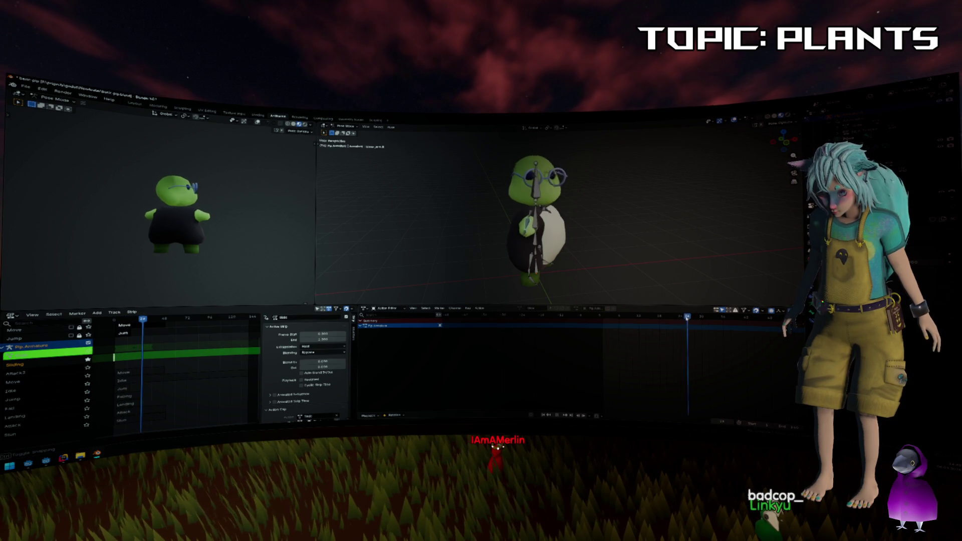
pyautogui.press('space')
pyautogui.scroll(6, 594, 274)
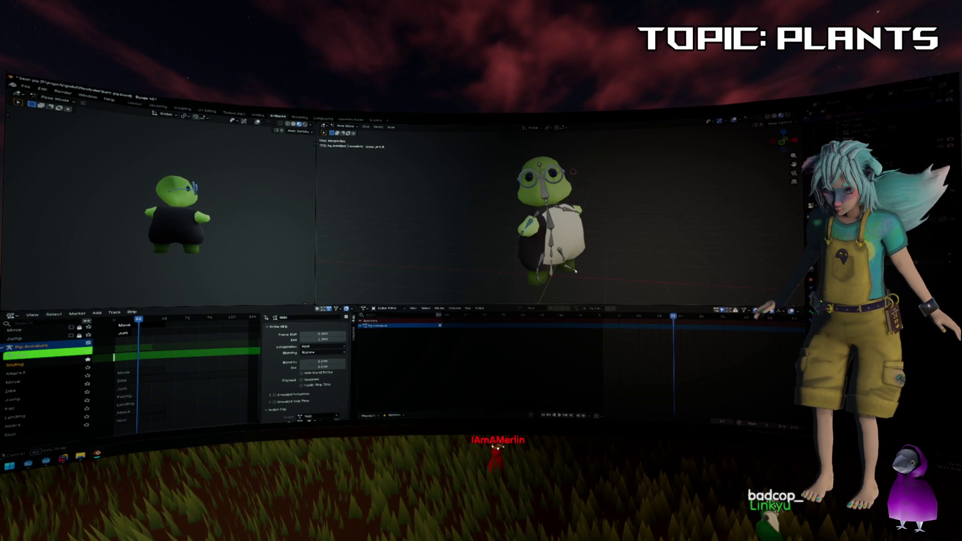
pyautogui.press('ctrl+KP_1')
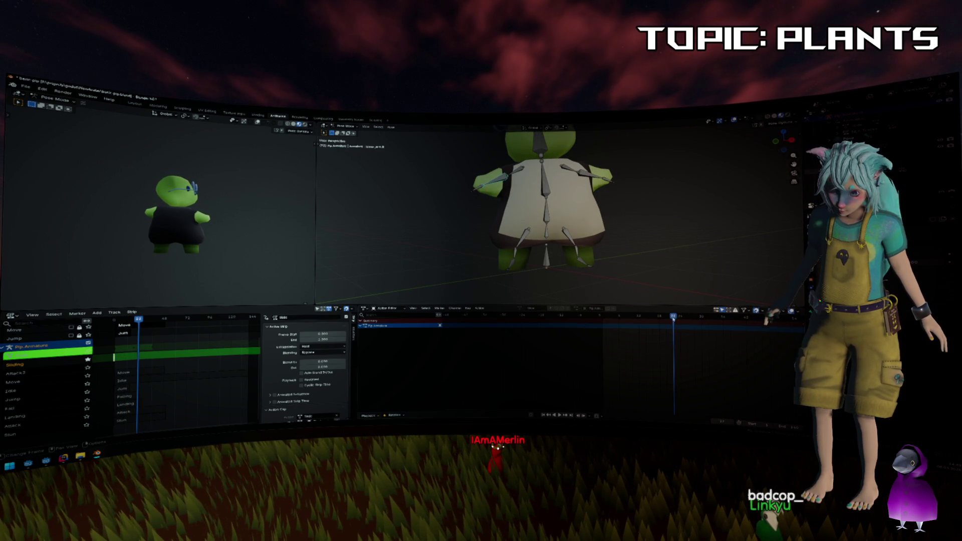
pyautogui.press('space')
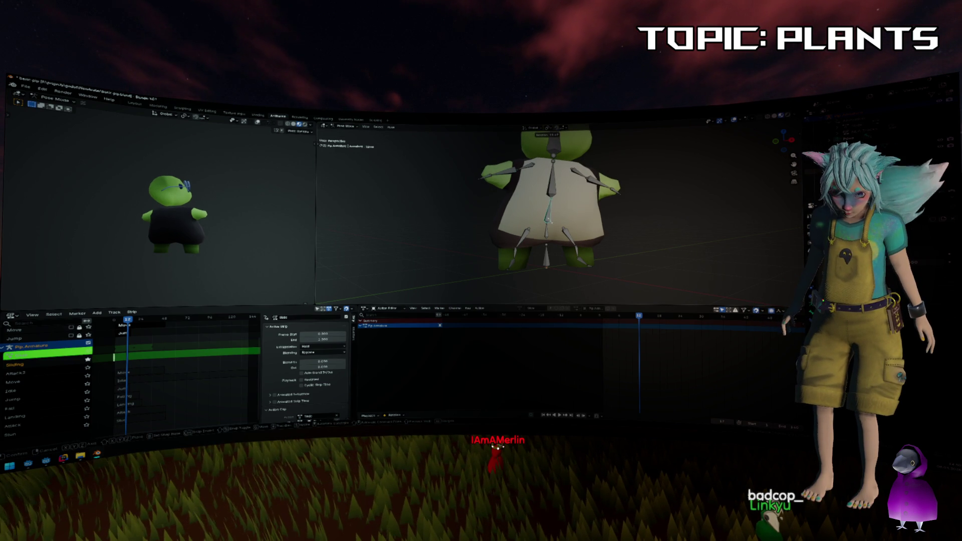
# Key the current pose, then reposition a bone and the lower right leg bone.
pyautogui.press('i')
pyautogui.press('g')
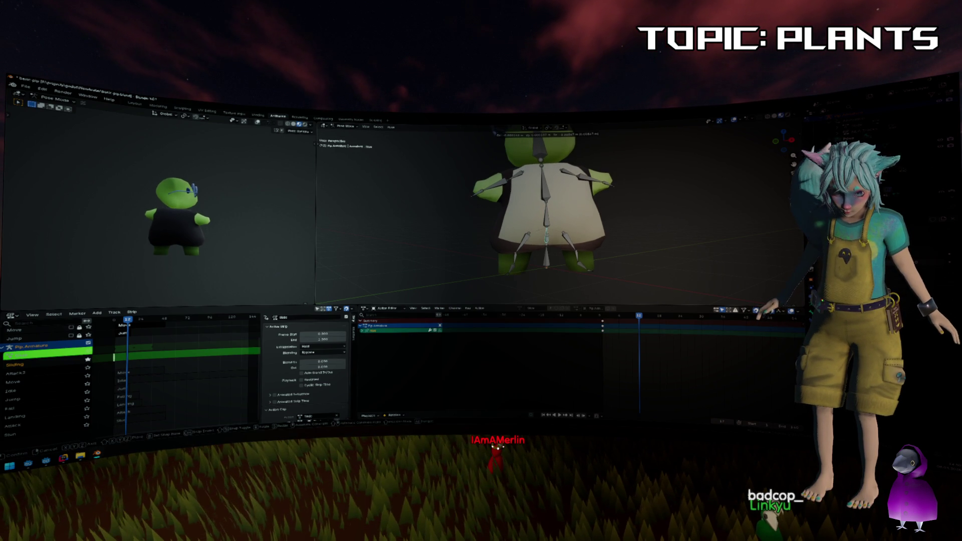
pyautogui.click(570, 256)
pyautogui.click(567, 242)
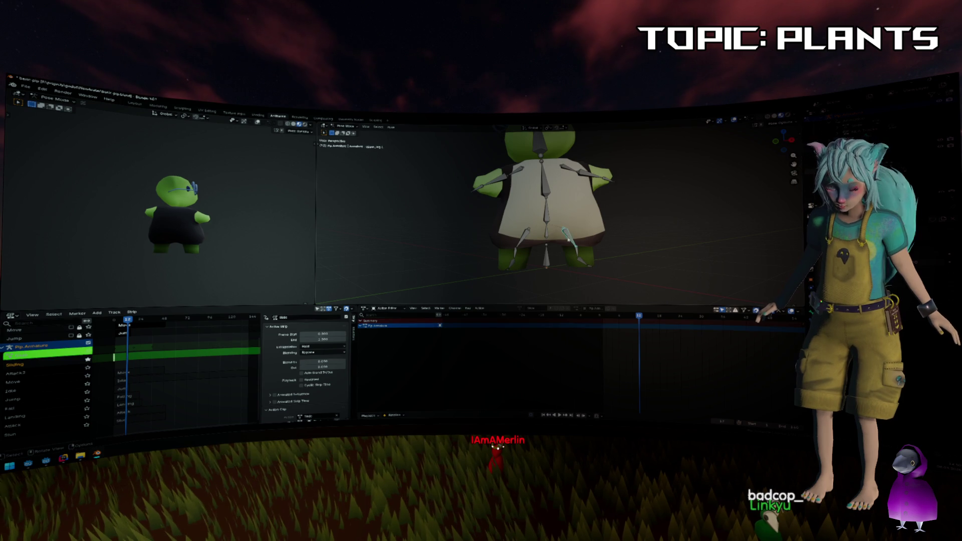
pyautogui.press('g')
pyautogui.click(563, 240)
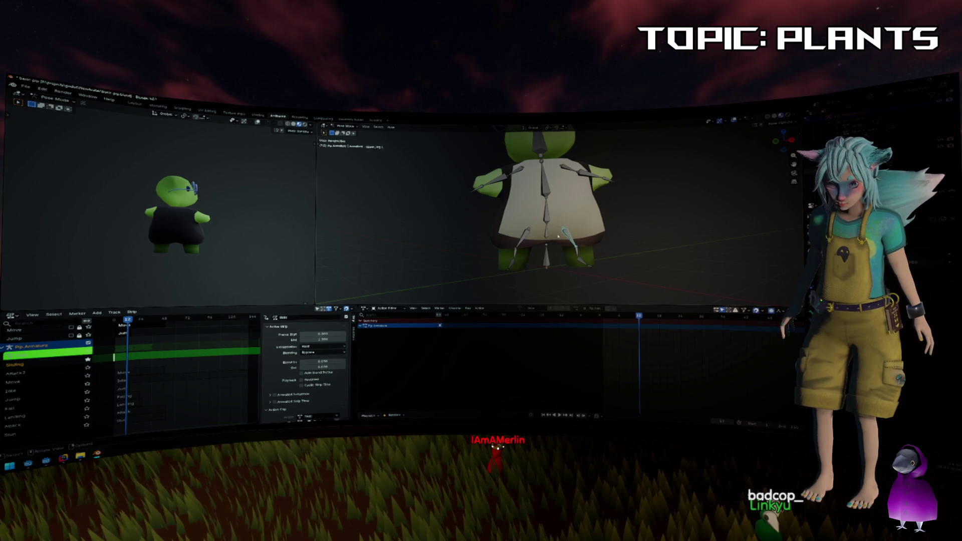
# In front orthographic view, move the lower spine bone along Z and key the leg bones' location.
pyautogui.press('KP_3')
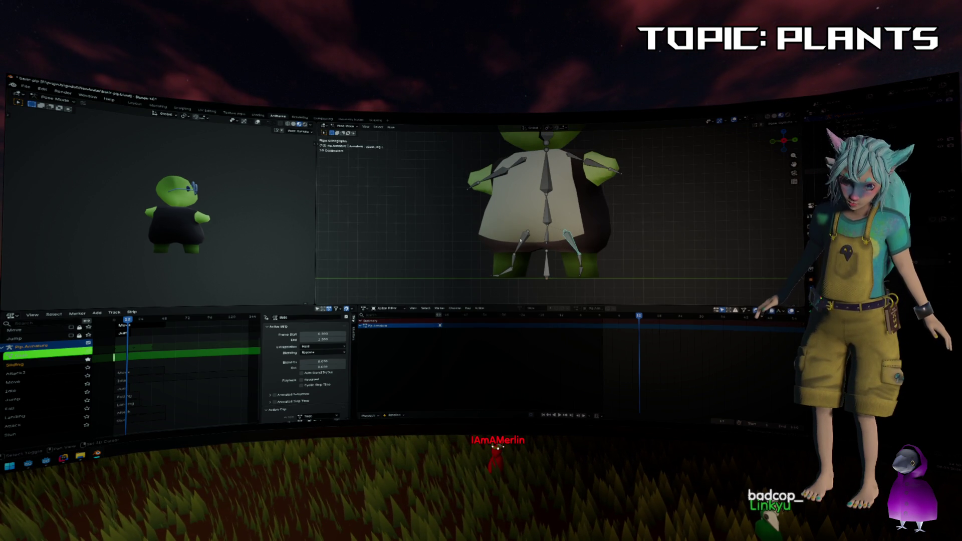
pyautogui.click(541, 233)
pyautogui.click(546, 240)
pyautogui.press('g')
pyautogui.press('z')
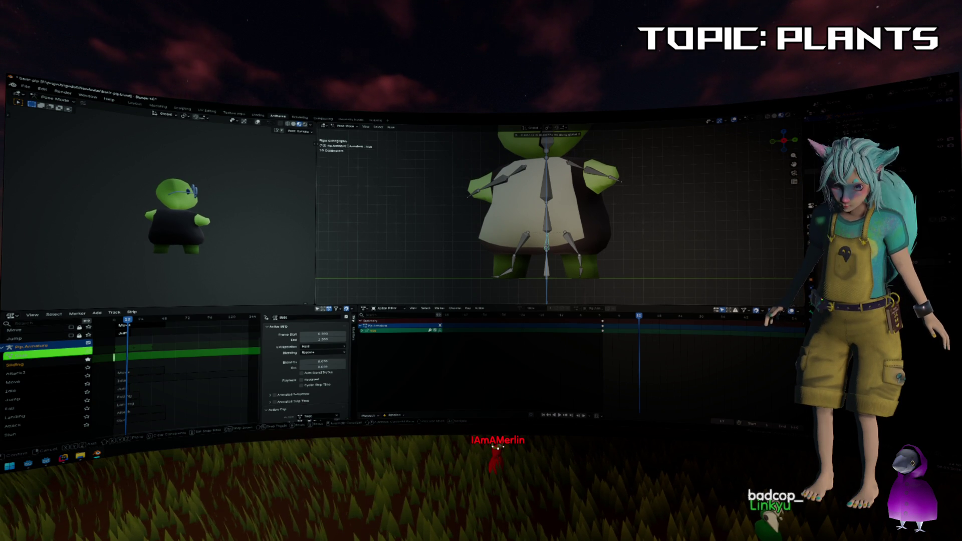
pyautogui.press('Return')
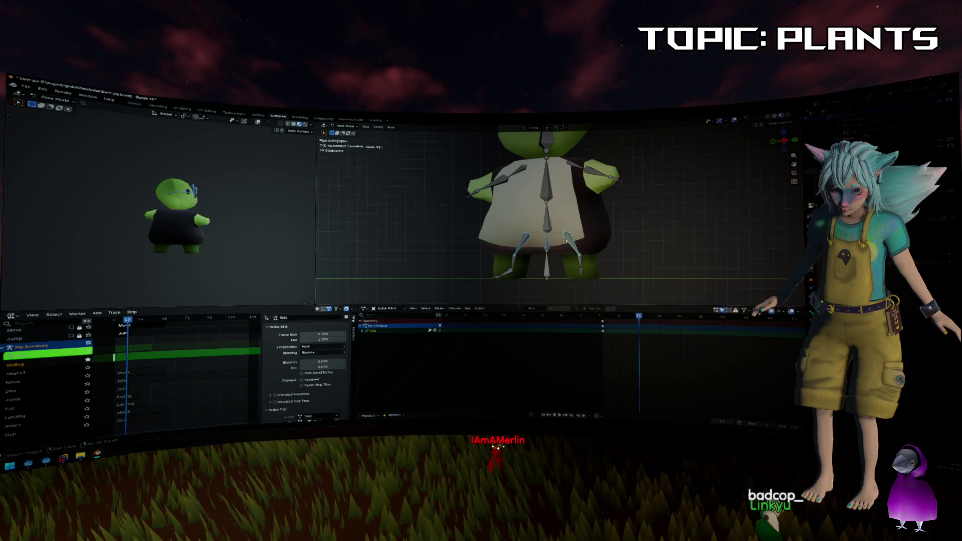
pyautogui.rightClick(565, 240)
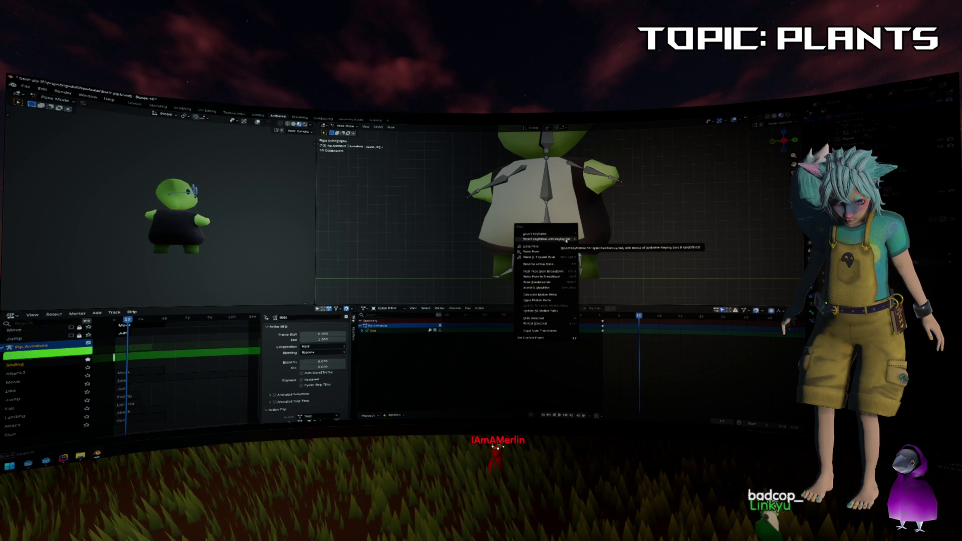
pyautogui.click(566, 240)
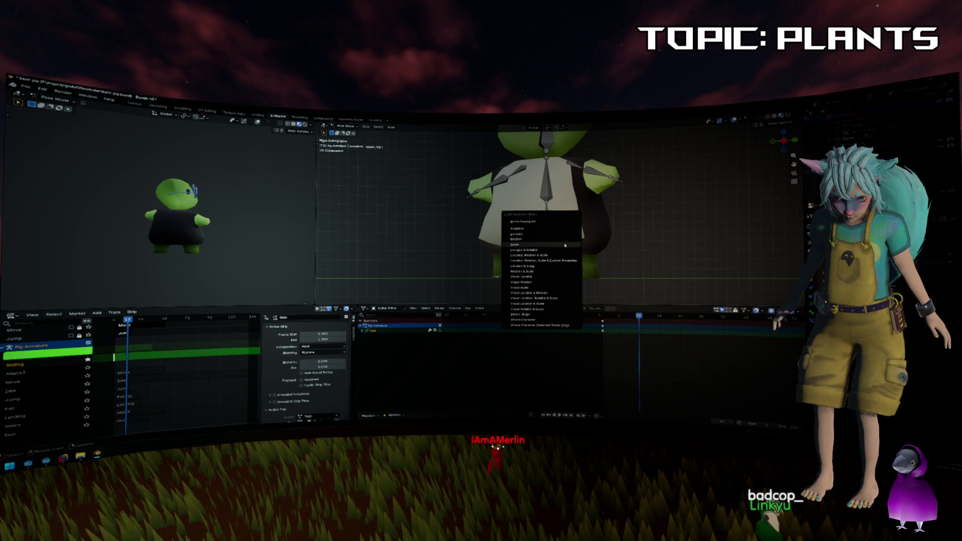
pyautogui.click(562, 233)
# At about frame 17, move both upper leg bones together, then clear the selection and return to frame 22.
pyautogui.moveTo(639, 319)
pyautogui.mouseDown()
pyautogui.moveTo(599, 319)
pyautogui.moveTo(681, 325)
pyautogui.mouseUp()
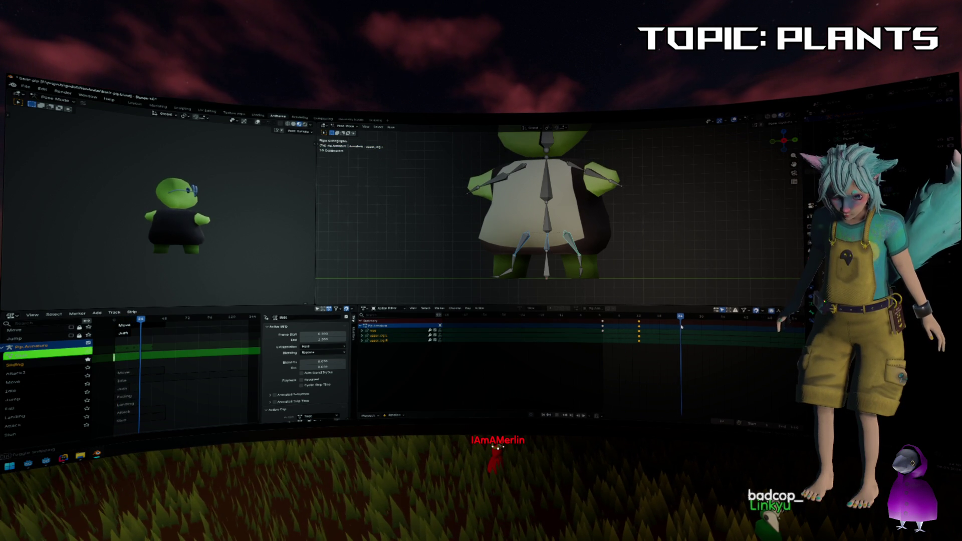
pyautogui.press('g')
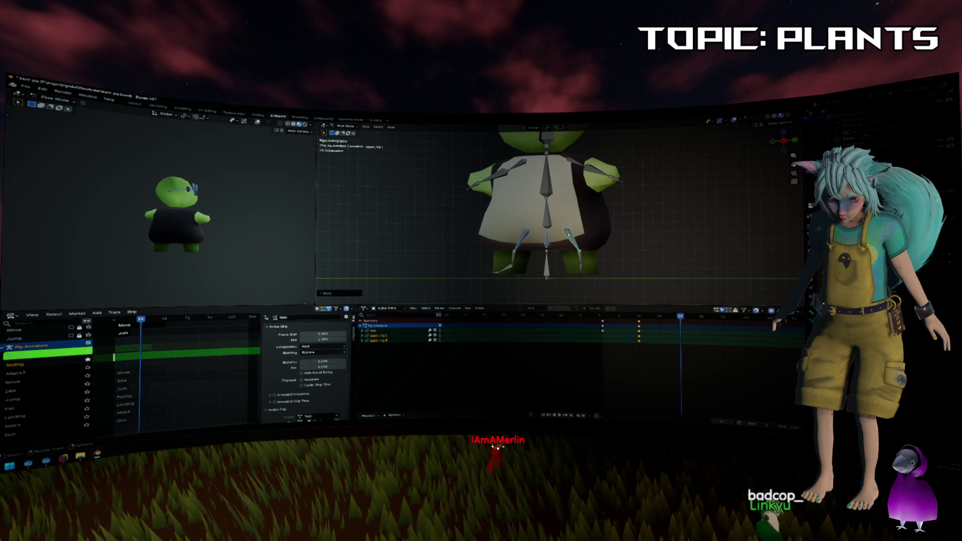
pyautogui.keyDown('shift'); pyautogui.click(525, 235); pyautogui.keyUp('shift')
pyautogui.press('g')
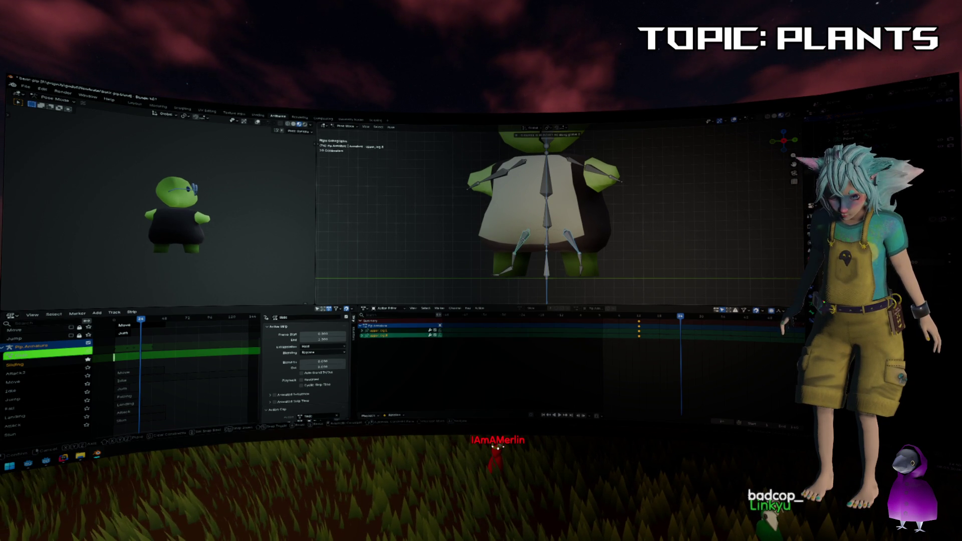
pyautogui.click(532, 245)
pyautogui.rightClick(684, 323)
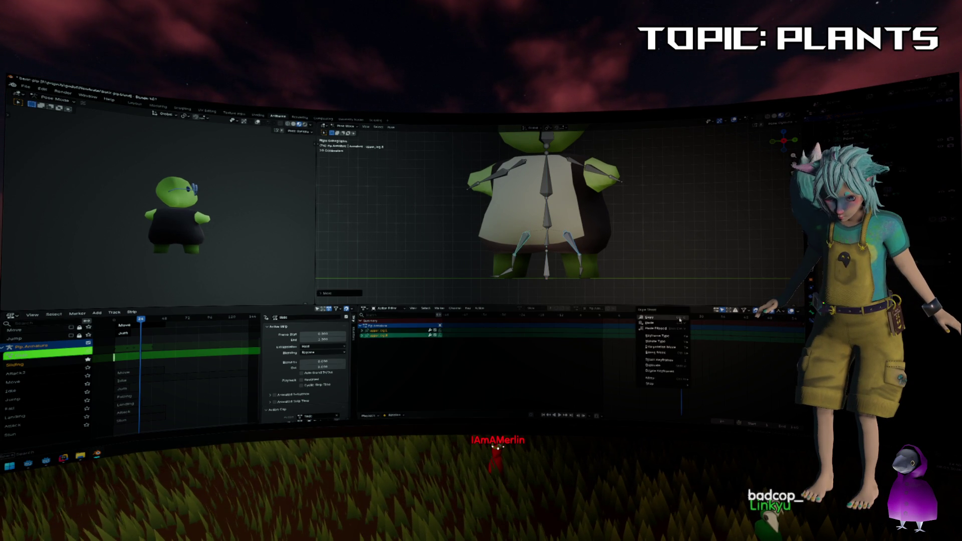
pyautogui.rightClick(664, 246)
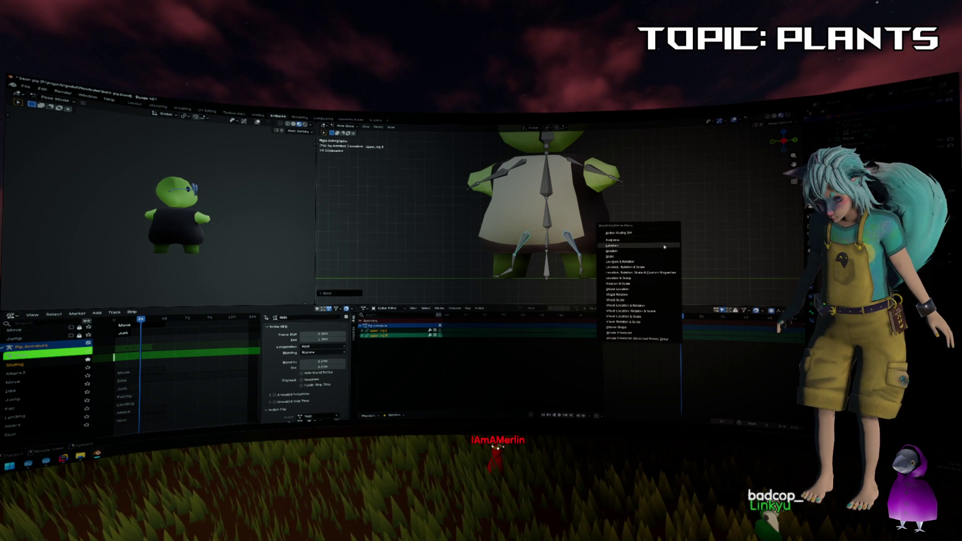
pyautogui.press('Escape')
pyautogui.hotkey('alt', 'a')
pyautogui.moveTo(678, 312)
pyautogui.mouseDown()
pyautogui.moveTo(673, 323)
pyautogui.moveTo(689, 322)
pyautogui.moveTo(601, 322)
pyautogui.moveTo(687, 317)
pyautogui.mouseUp()
# Move Pip's hips bone to a new position and return to about frame 1.
pyautogui.click(547, 241)
pyautogui.press('g')
pyautogui.click(553, 246)
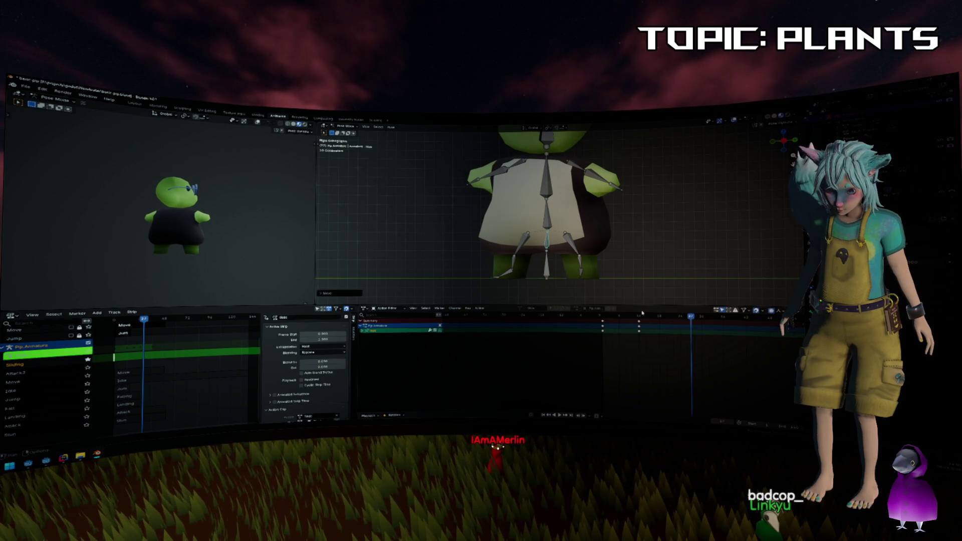
pyautogui.moveTo(640, 316)
pyautogui.mouseDown()
pyautogui.moveTo(604, 317)
pyautogui.moveTo(681, 319)
pyautogui.mouseUp()
# Lower the central body bone along Z and keyframe the new pose.
pyautogui.click(571, 246)
pyautogui.click(548, 248)
pyautogui.press('r')
pyautogui.press('z')
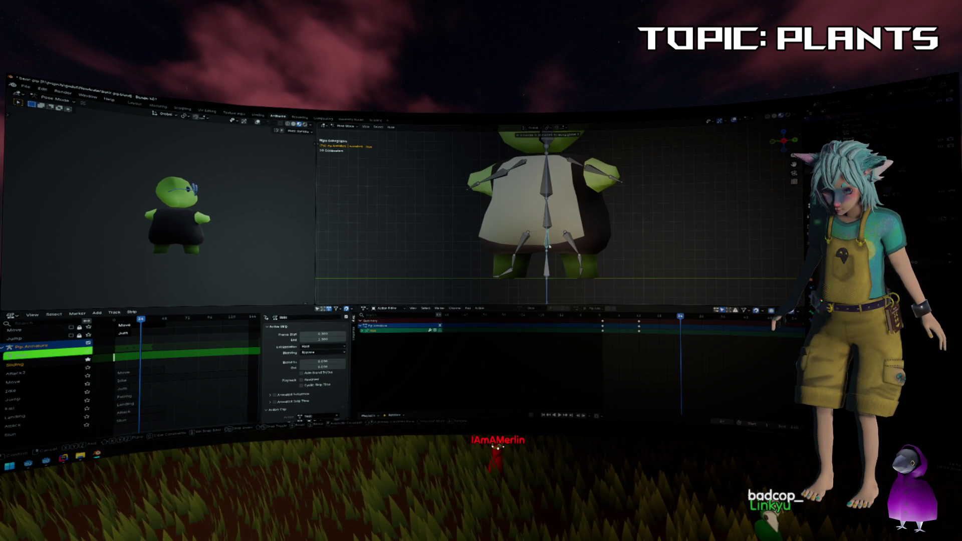
pyautogui.click(633, 247)
pyautogui.press('i')
pyautogui.click(634, 245)
# Zoom out and scrub the timeline through frame 27 to review the motion.
pyautogui.moveTo(666, 316)
pyautogui.mouseDown()
pyautogui.moveTo(606, 316)
pyautogui.moveTo(690, 323)
pyautogui.mouseUp()
pyautogui.moveTo(611, 241); pyautogui.dragTo(645, 267)
pyautogui.scroll(-3, 644, 267)
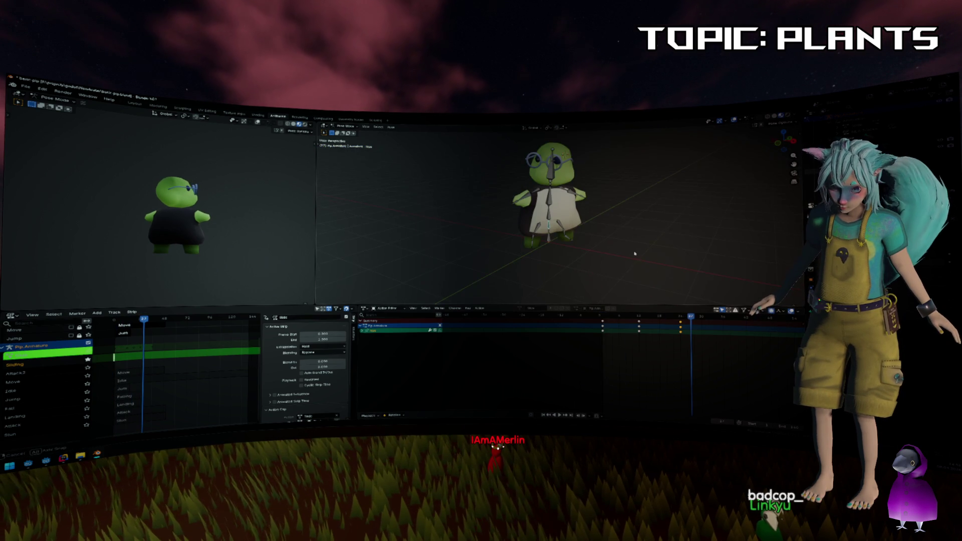
pyautogui.moveTo(691, 322)
pyautogui.mouseDown()
pyautogui.moveTo(629, 323)
pyautogui.moveTo(697, 330)
pyautogui.moveTo(605, 335)
pyautogui.mouseUp()
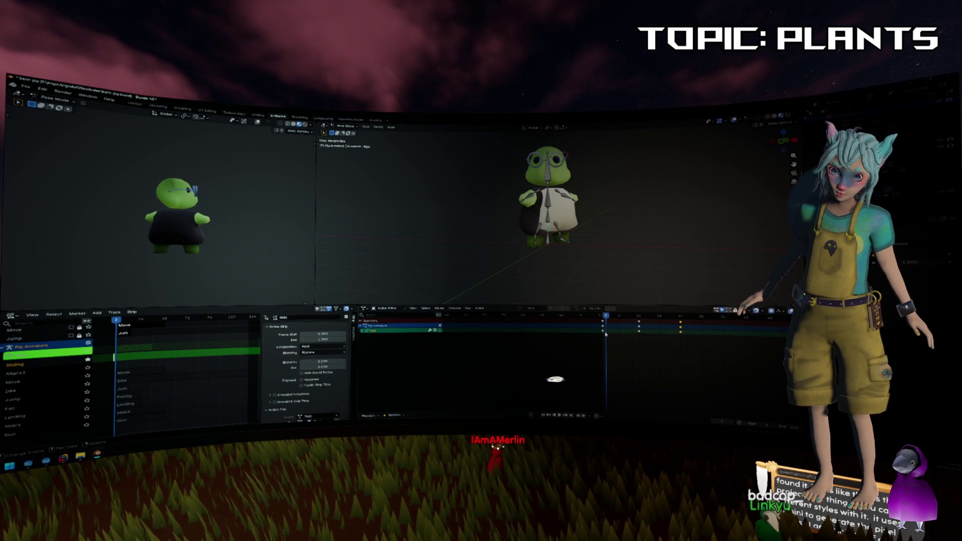
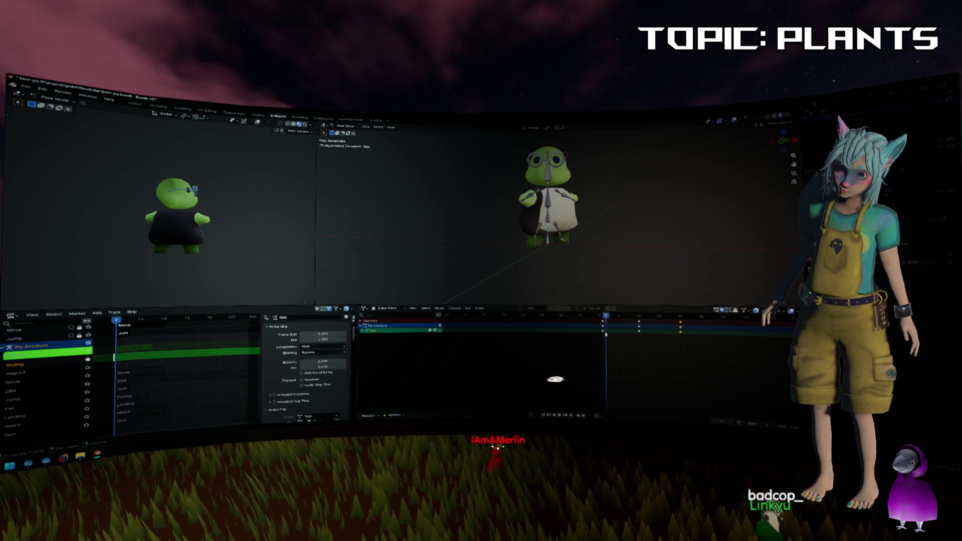
# Delete the chest bone's keyframes from the action in the Action Editor.
pyautogui.moveTo(606, 315); pyautogui.dragTo(635, 316)
pyautogui.click(565, 225)
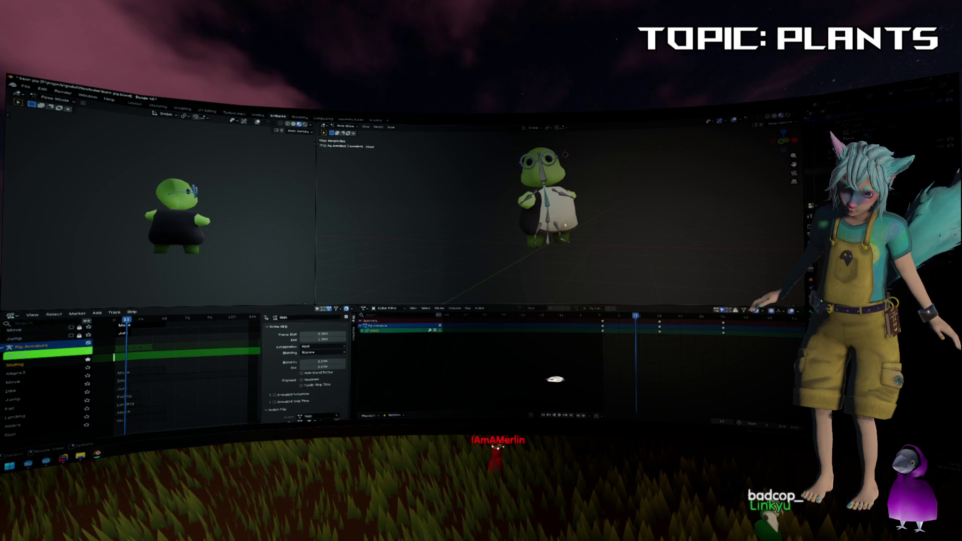
pyautogui.moveTo(721, 348); pyautogui.dragTo(595, 314)
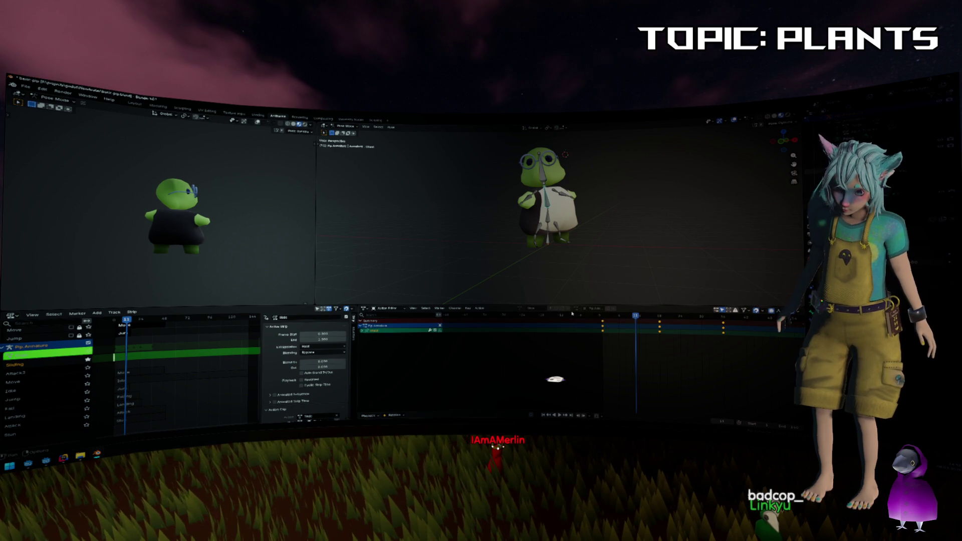
pyautogui.rightClick(661, 338)
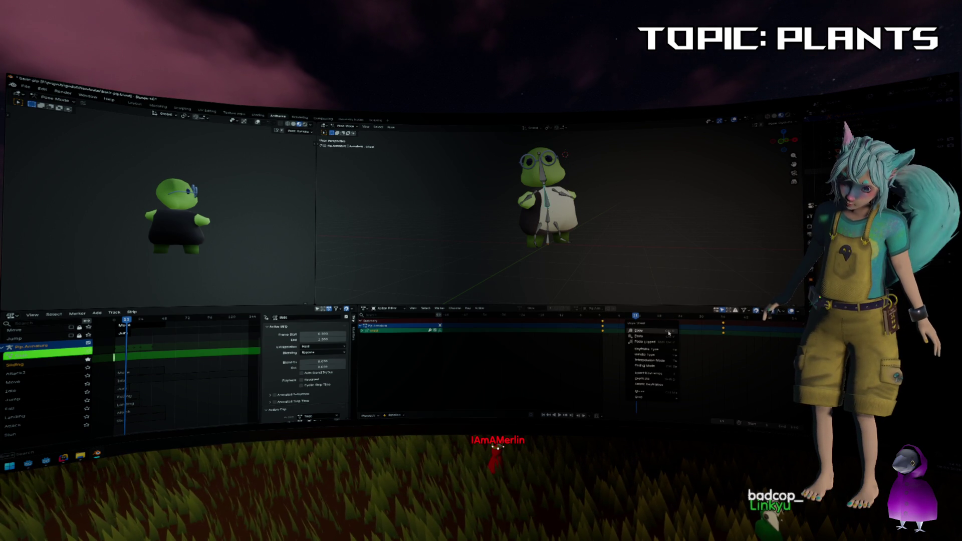
pyautogui.click(648, 384)
pyautogui.moveTo(635, 315)
pyautogui.mouseDown()
pyautogui.moveTo(600, 318)
pyautogui.moveTo(692, 320)
pyautogui.moveTo(602, 319)
pyautogui.moveTo(680, 324)
pyautogui.mouseUp()
# Select only the head bone and rotate it into a new angle.
pyautogui.press('a')
pyautogui.click(606, 201)
pyautogui.click(547, 163)
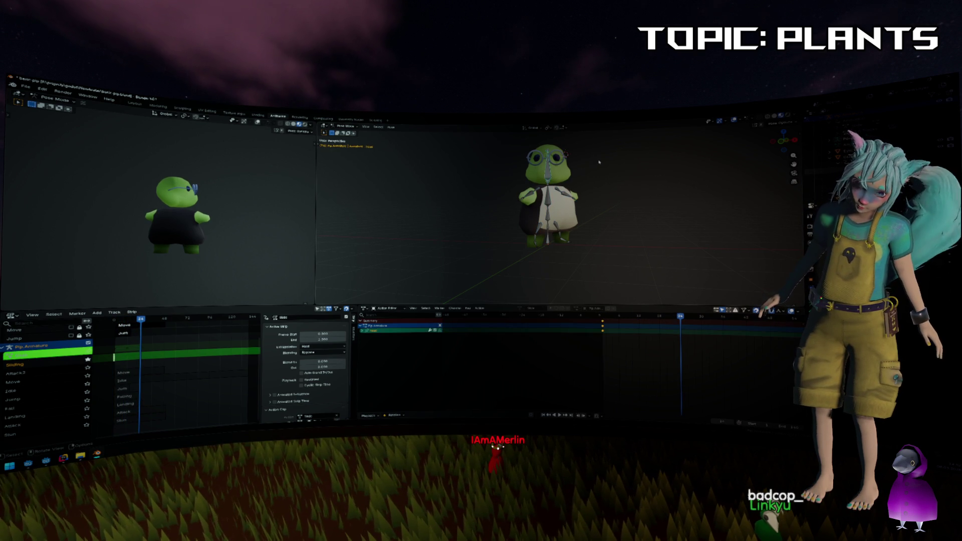
pyautogui.press('r')
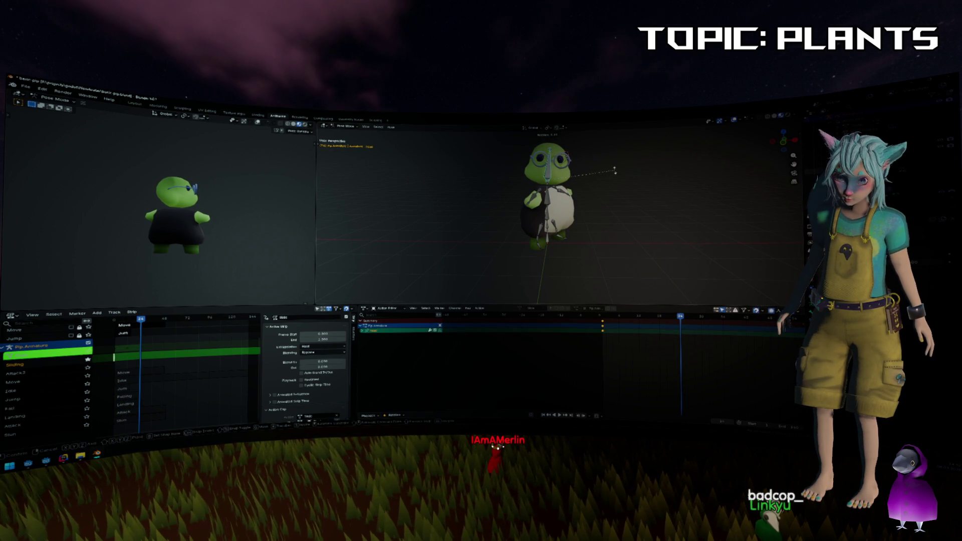
pyautogui.click(615, 172)
# Tilt the head slightly and key its rotation at frame 12.
pyautogui.moveTo(635, 316); pyautogui.dragTo(639, 317)
pyautogui.press('r')
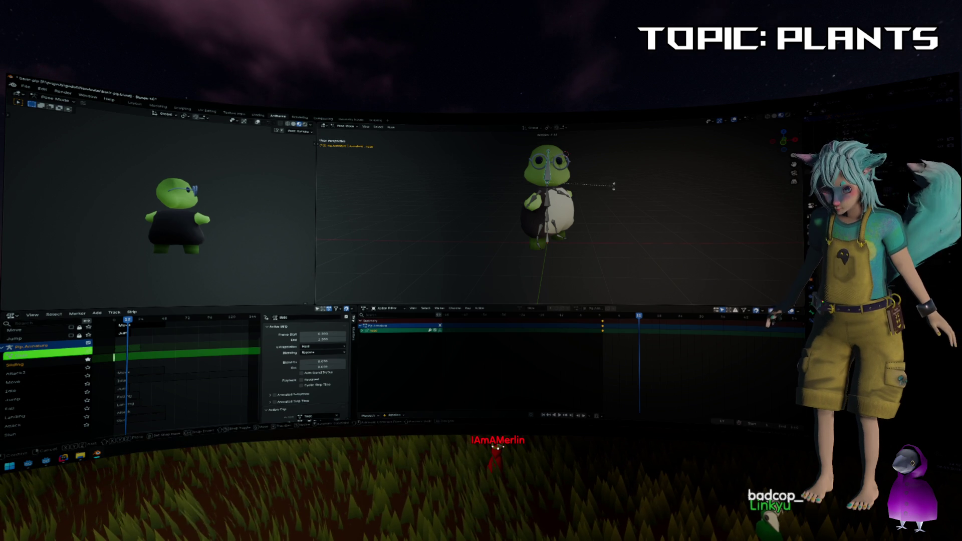
pyautogui.click(619, 194)
pyautogui.press('i')
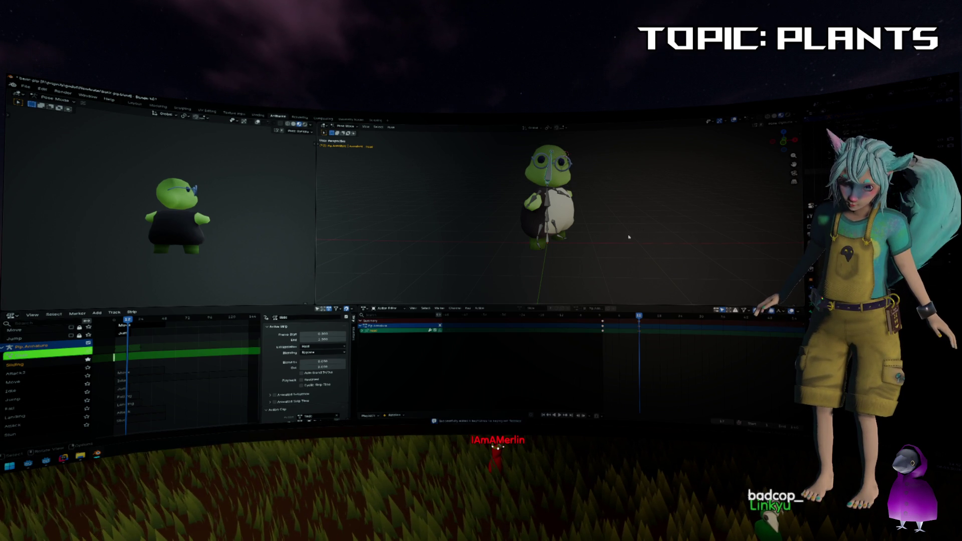
# Turn the head around the global Z axis and key the pose at frame 24.
pyautogui.moveTo(643, 314); pyautogui.dragTo(680, 316)
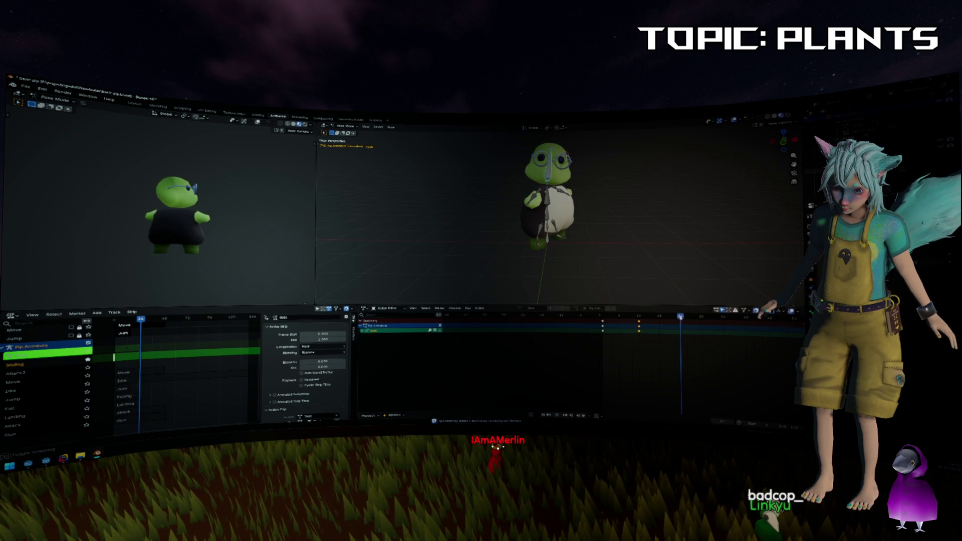
pyautogui.press('t')
pyautogui.press('t')
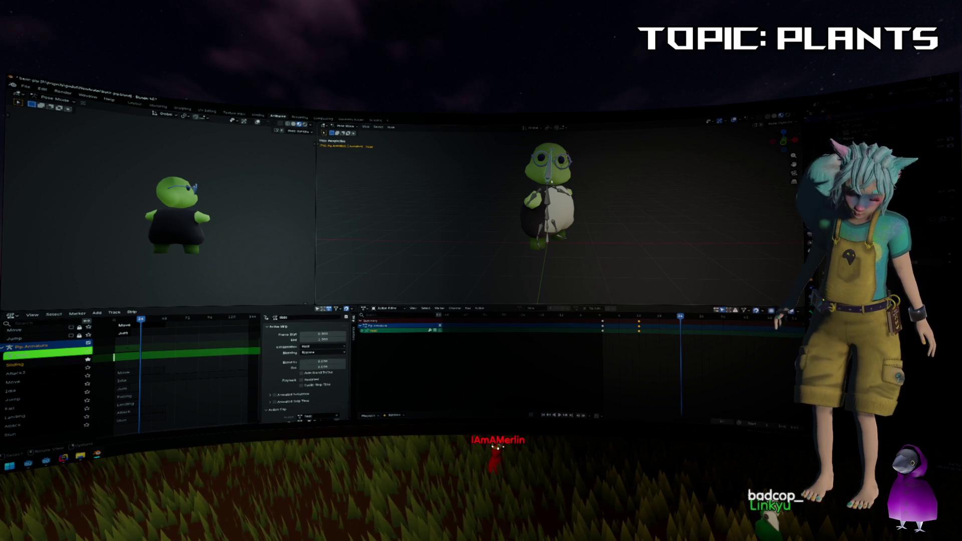
pyautogui.press('r')
pyautogui.click(603, 176)
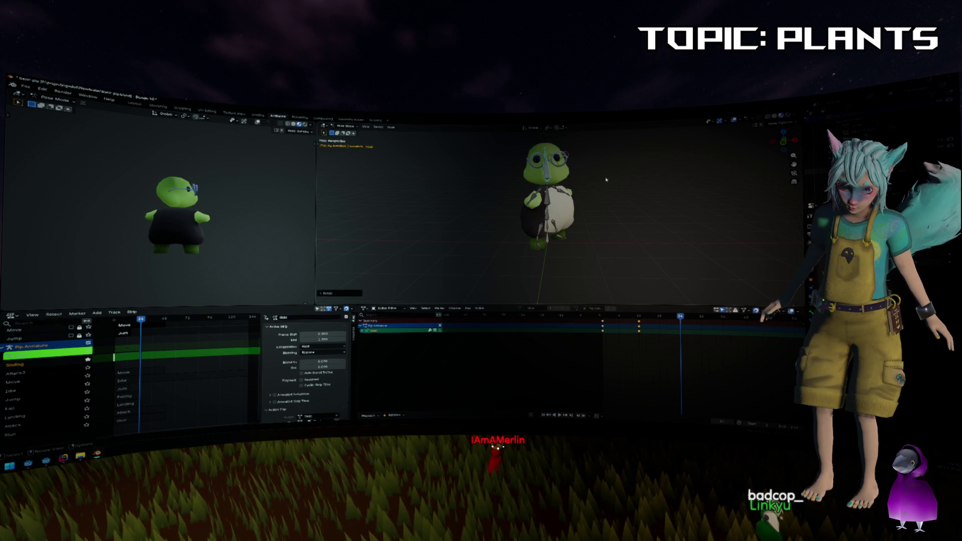
pyautogui.press('r')
pyautogui.press('z')
pyautogui.click(591, 181)
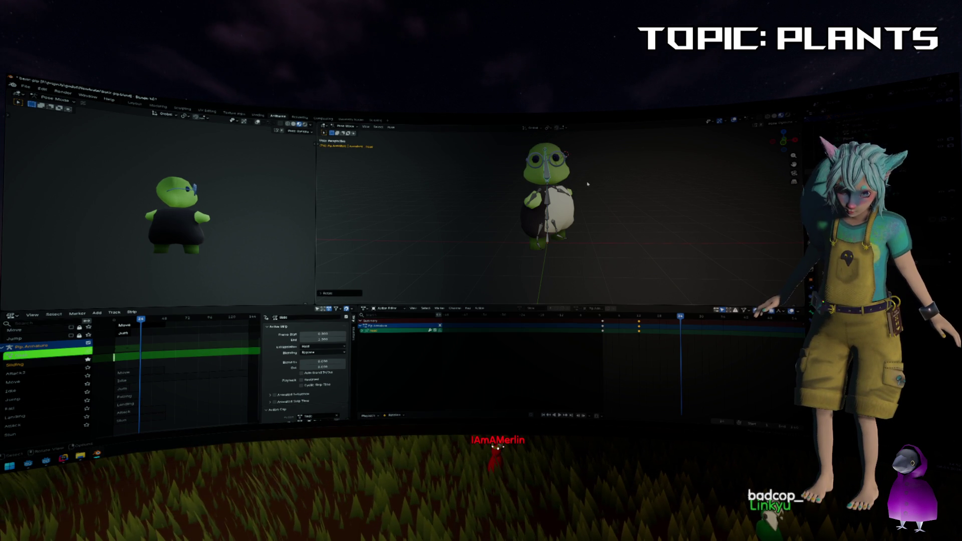
pyautogui.press('i')
# Scrub through the frames to check the head turn, then deselect the head bone.
pyautogui.moveTo(683, 319)
pyautogui.mouseDown()
pyautogui.moveTo(646, 320)
pyautogui.moveTo(696, 324)
pyautogui.mouseUp()
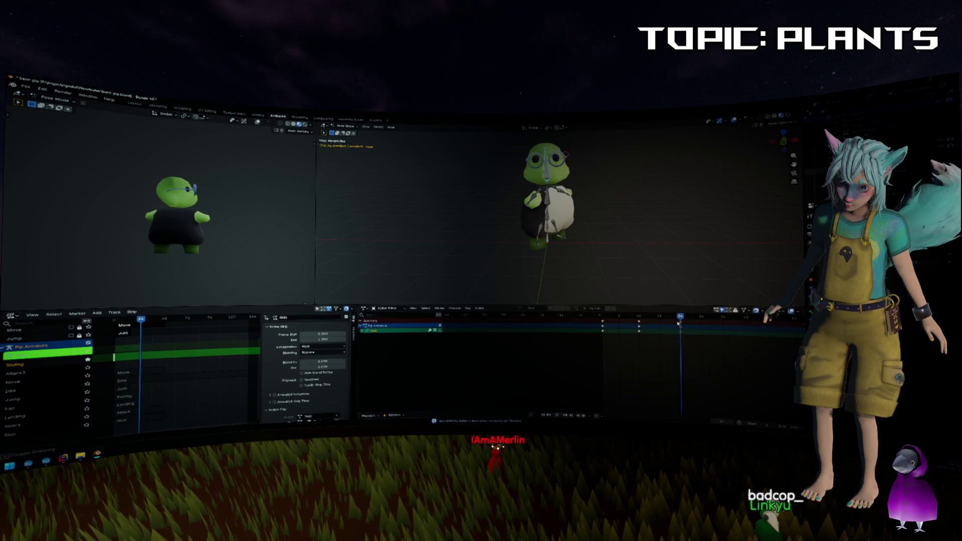
pyautogui.press('space')
pyautogui.click(506, 185)
pyautogui.scroll(5, 506, 185)
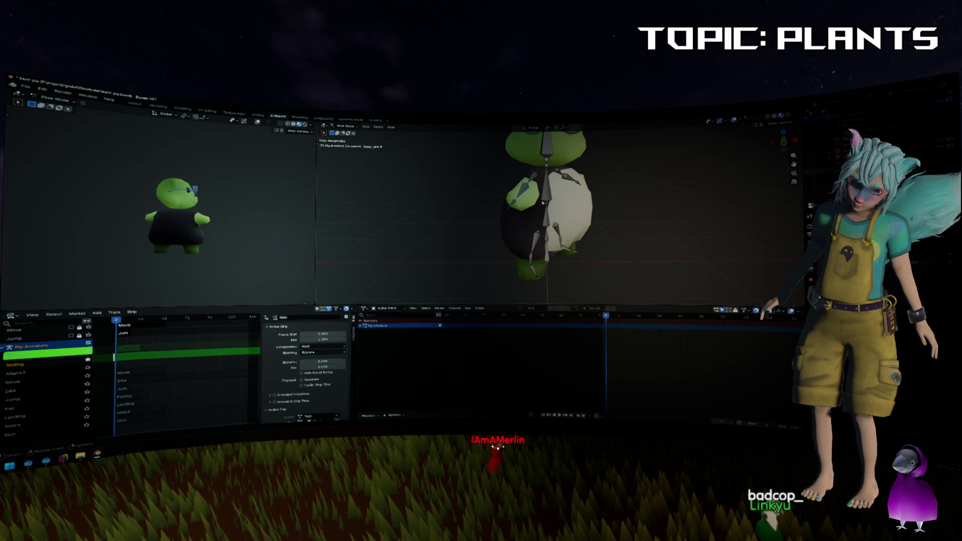
# Rotate the arm bone outward, view the character from the front, and select all bones.
pyautogui.press('r')
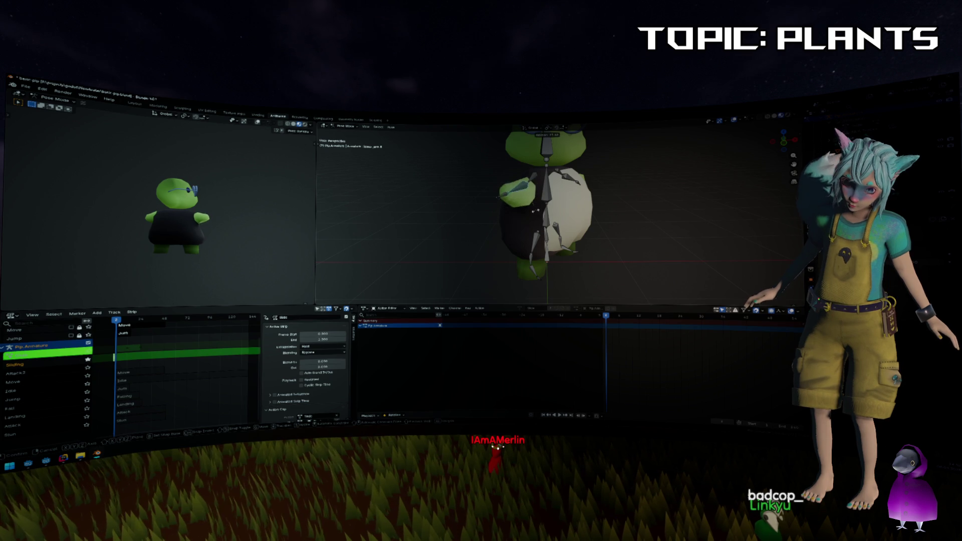
pyautogui.click(535, 212)
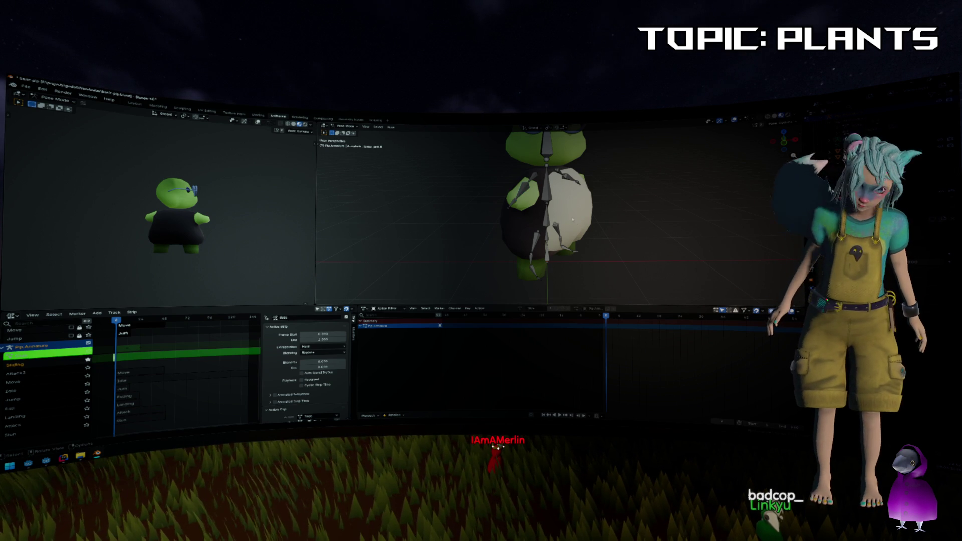
pyautogui.moveTo(564, 222)
pyautogui.mouseDown()
pyautogui.moveTo(603, 318)
pyautogui.moveTo(702, 325)
pyautogui.moveTo(643, 322)
pyautogui.moveTo(666, 318)
pyautogui.mouseUp()
pyautogui.press('a')
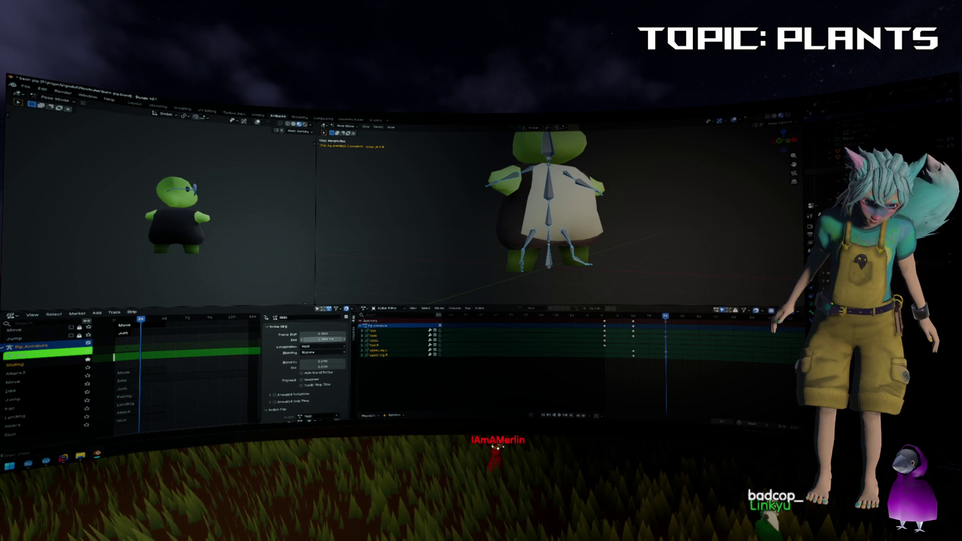
# Set the action strip's end frame and enable a manual 1–24 frame range.
pyautogui.scroll(-1, 289, 344)
pyautogui.click(323, 329)
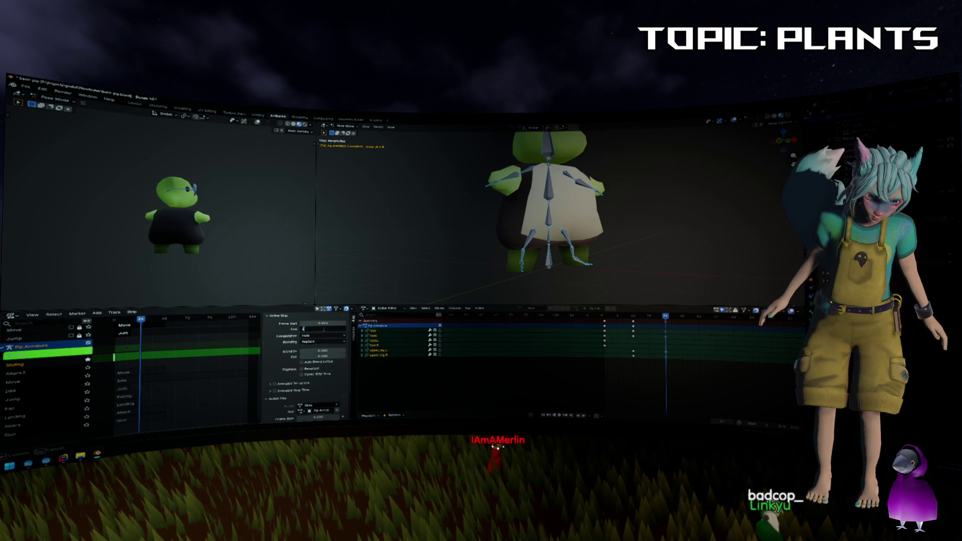
pyautogui.press('Return')
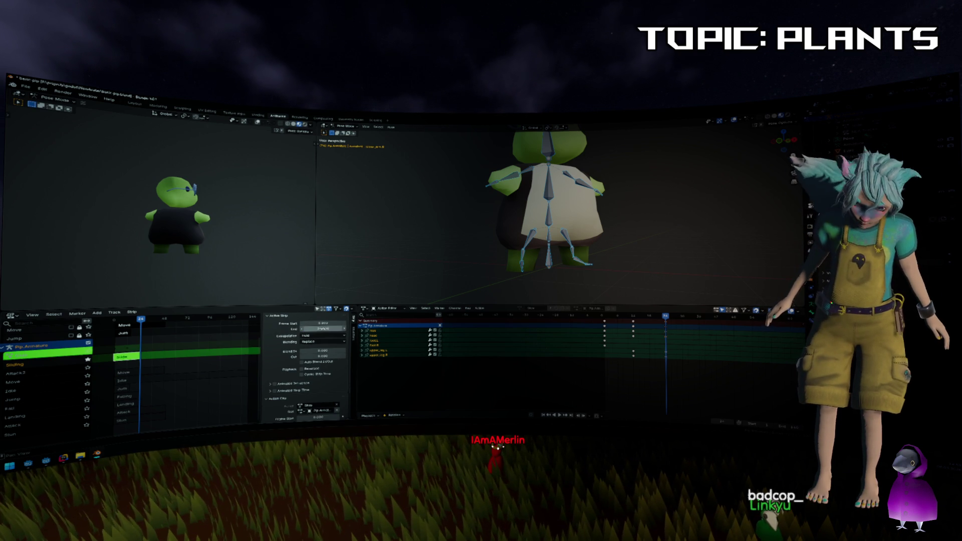
pyautogui.click(803, 323)
pyautogui.click(756, 357)
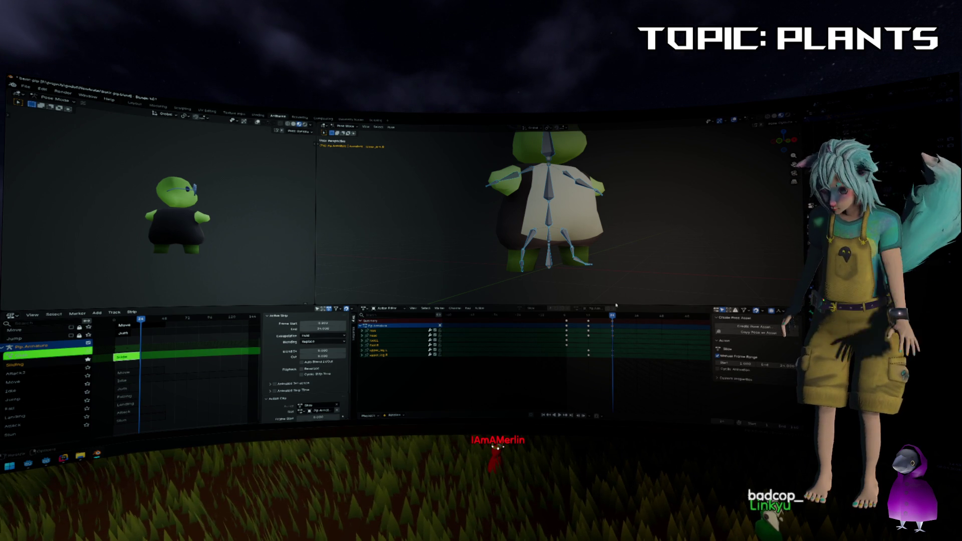
# Play the action back from frame 1 and scrub to about frame 24.
pyautogui.click(694, 243)
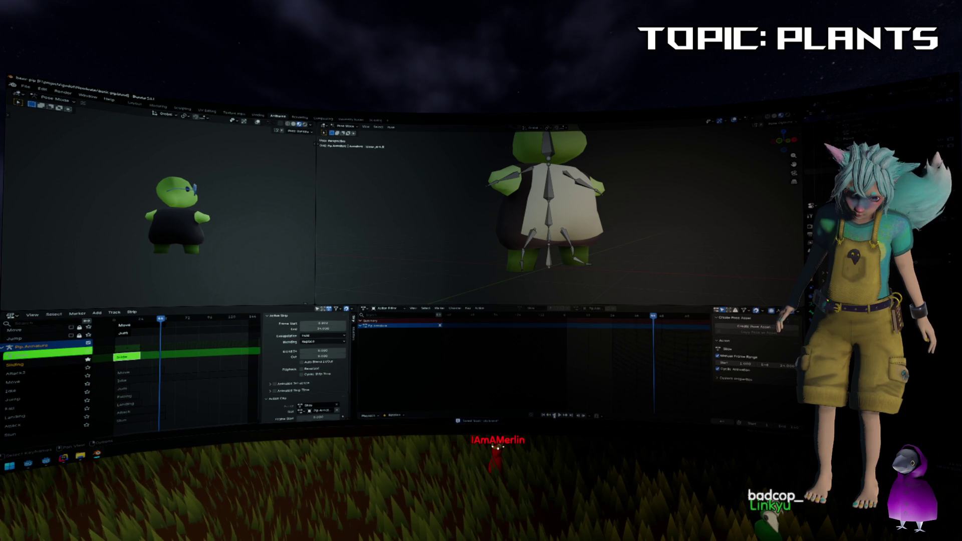
pyautogui.click(544, 416)
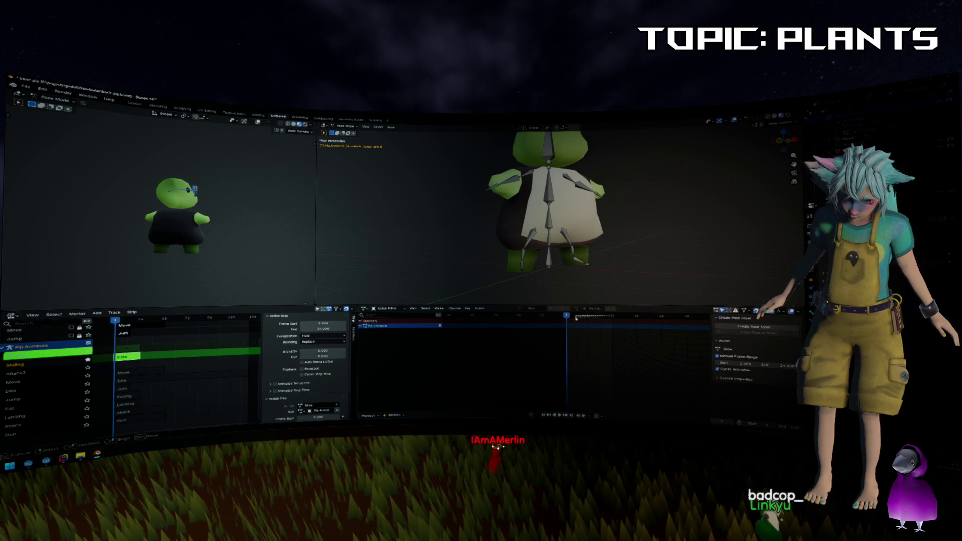
pyautogui.rightClick(611, 317)
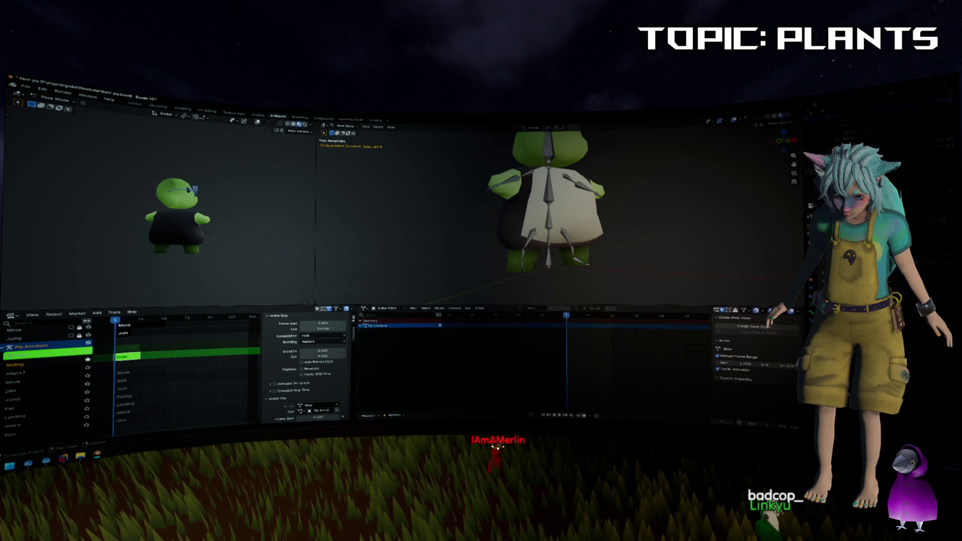
pyautogui.click(559, 415)
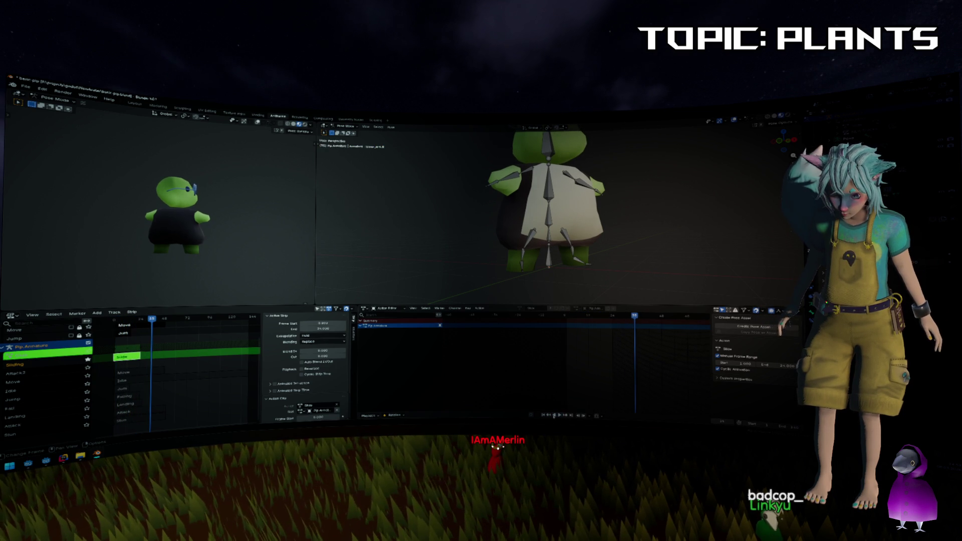
pyautogui.click(543, 415)
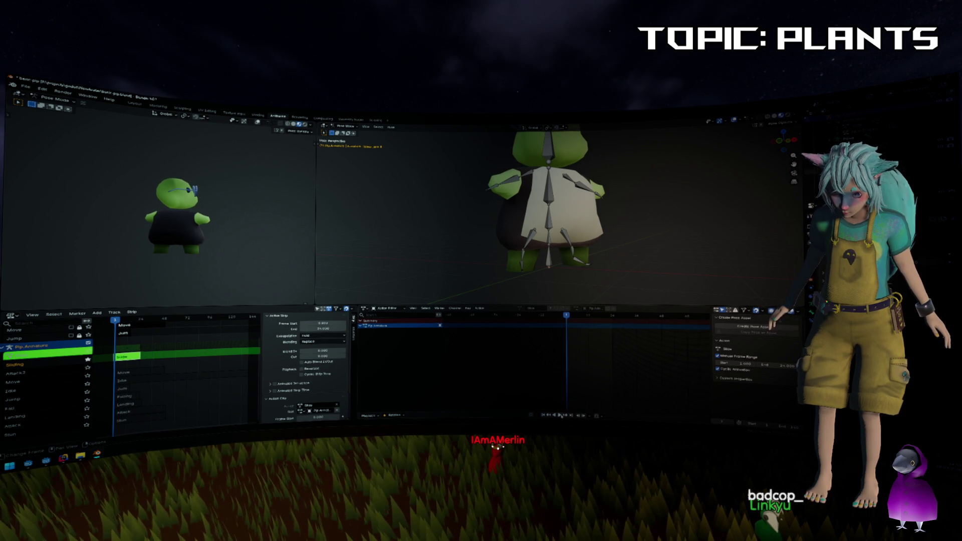
pyautogui.moveTo(567, 319)
pyautogui.mouseDown()
pyautogui.moveTo(620, 322)
pyautogui.moveTo(566, 320)
pyautogui.moveTo(588, 319)
pyautogui.mouseUp()
# Select the leg bones and shift their keyframes earlier in time.
pyautogui.click(577, 288)
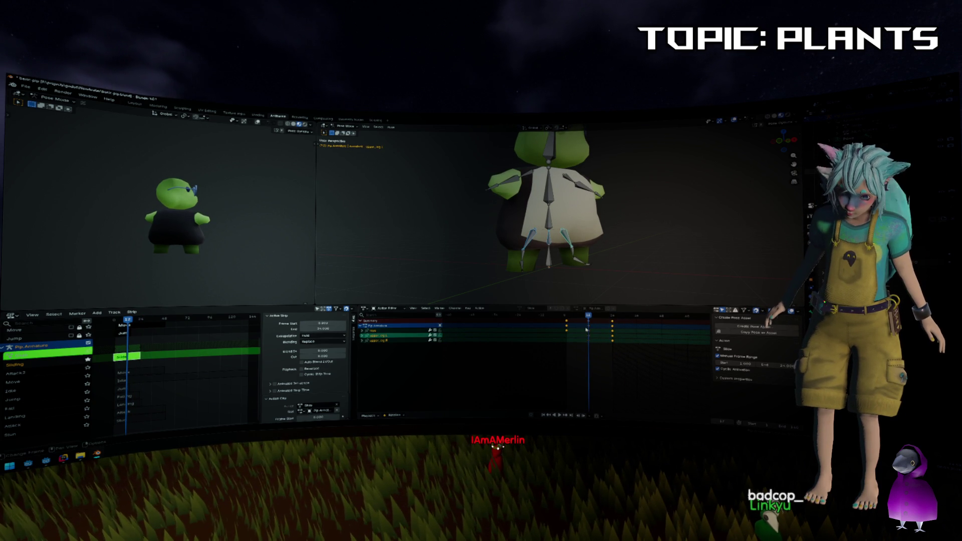
pyautogui.press('g')
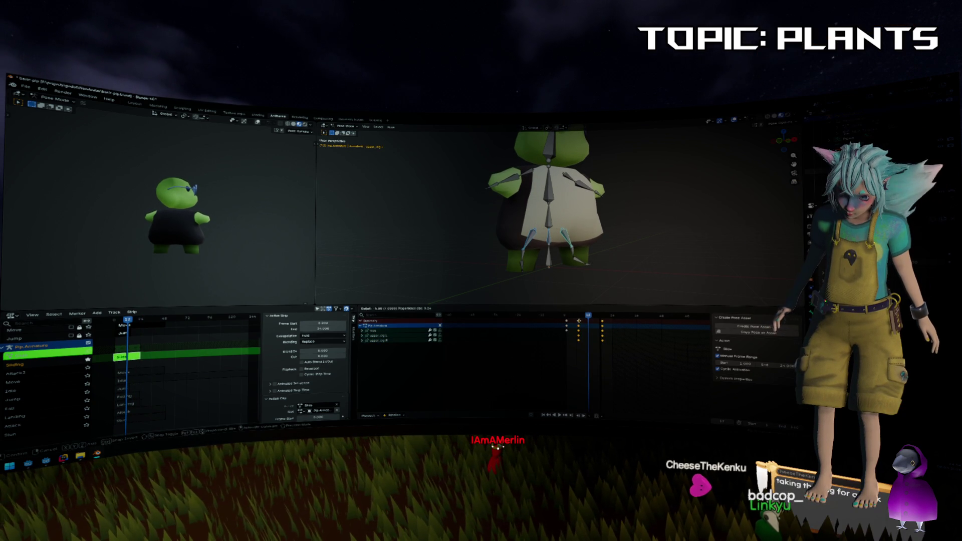
pyautogui.click(609, 341)
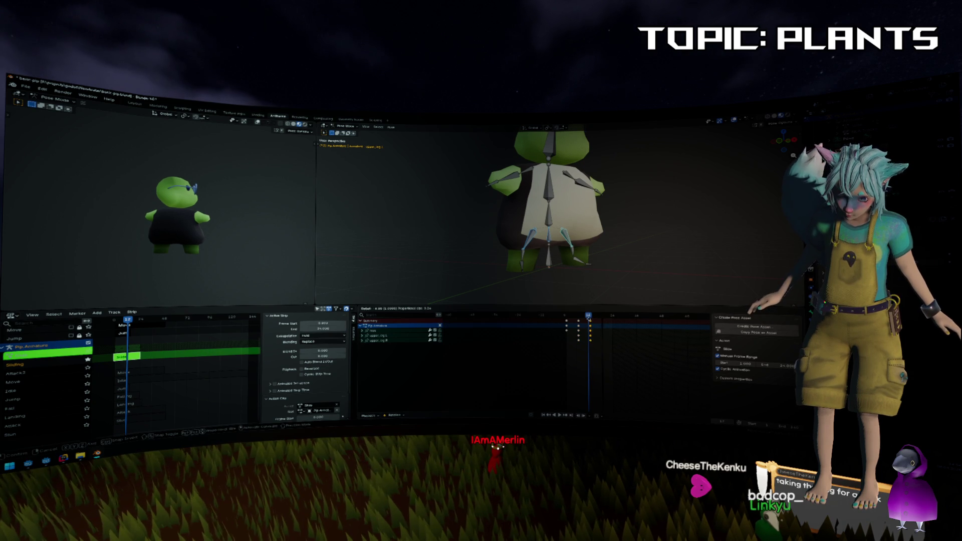
pyautogui.moveTo(578, 316); pyautogui.dragTo(584, 354)
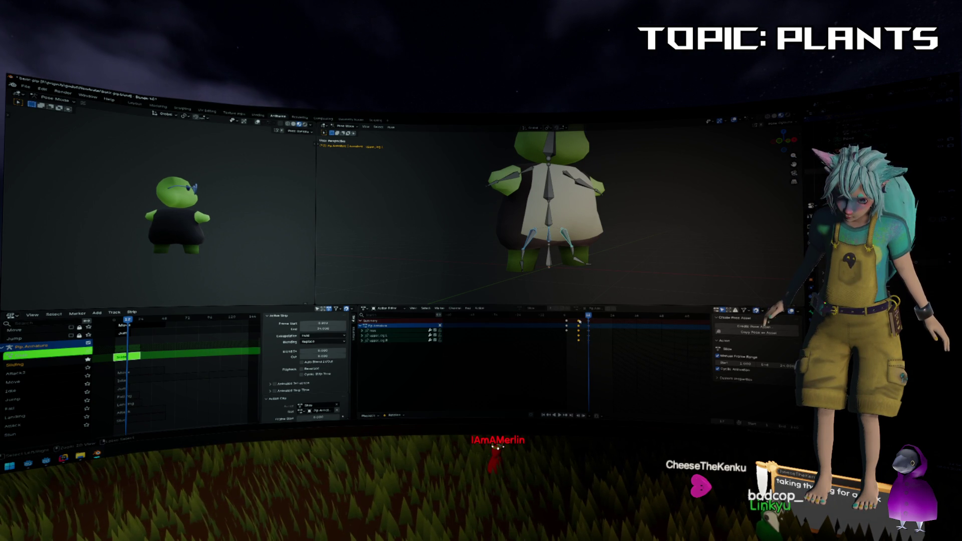
pyautogui.click(576, 319)
# Copy a column of pose keyframes, paste it at the current frame, then undo the paste.
pyautogui.moveTo(599, 350); pyautogui.dragTo(574, 321)
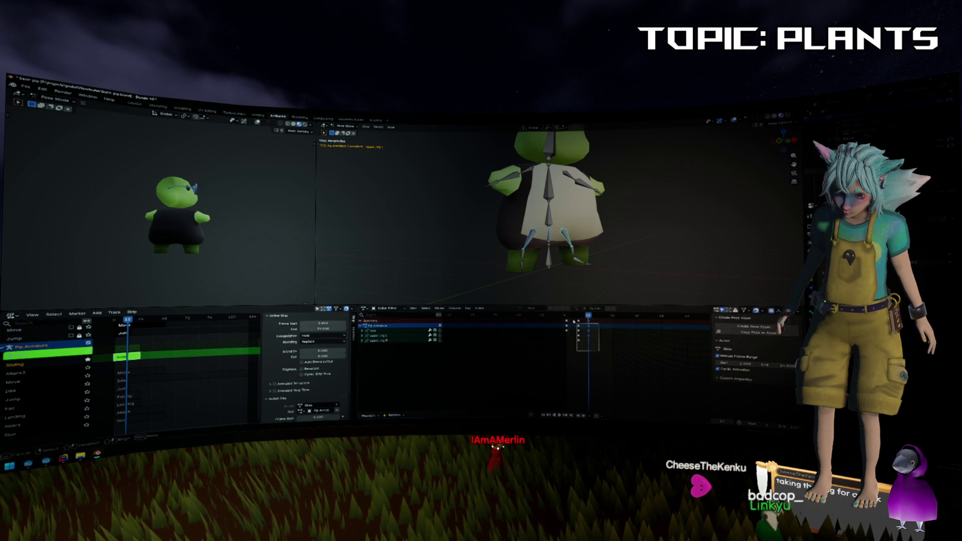
pyautogui.rightClick(571, 324)
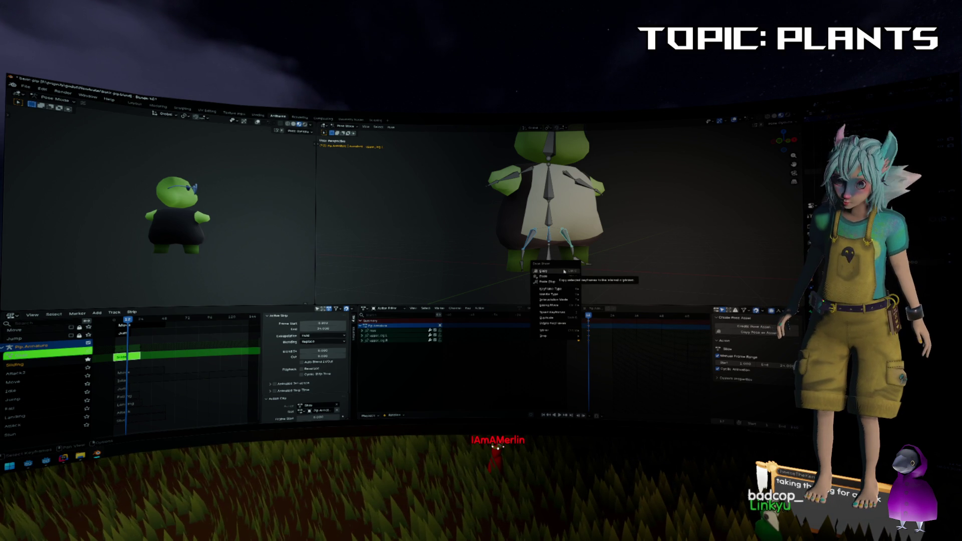
pyautogui.click(564, 271)
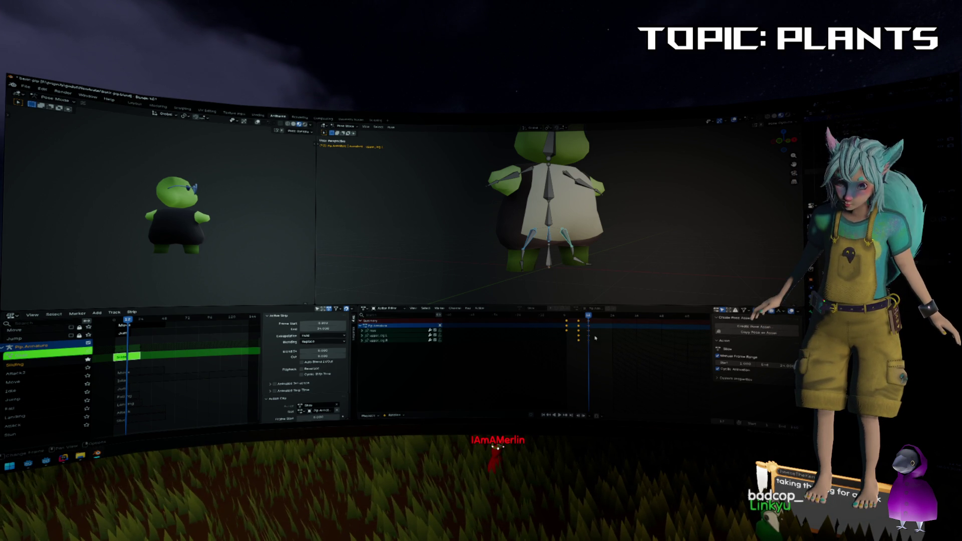
pyautogui.rightClick(595, 329)
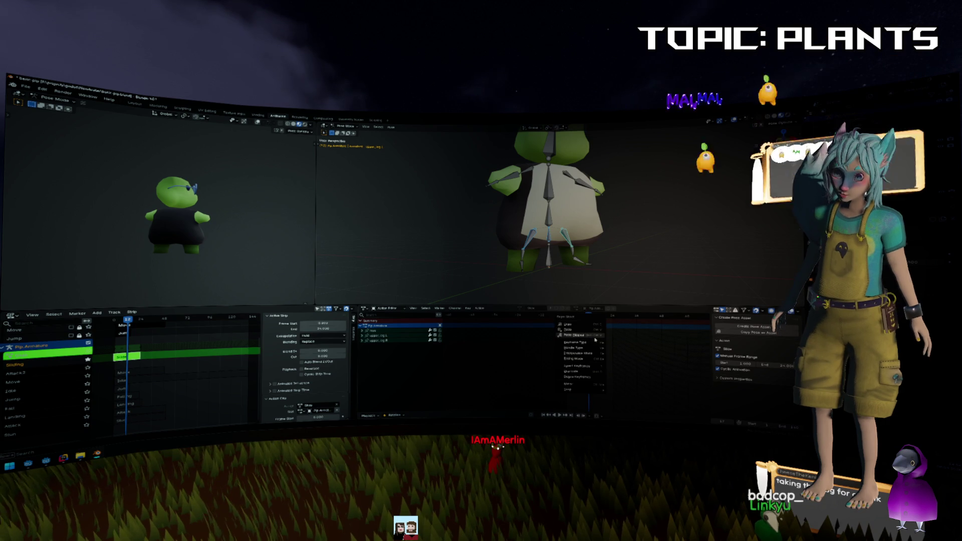
pyautogui.click(596, 330)
pyautogui.hotkey('ctrl', 'z')
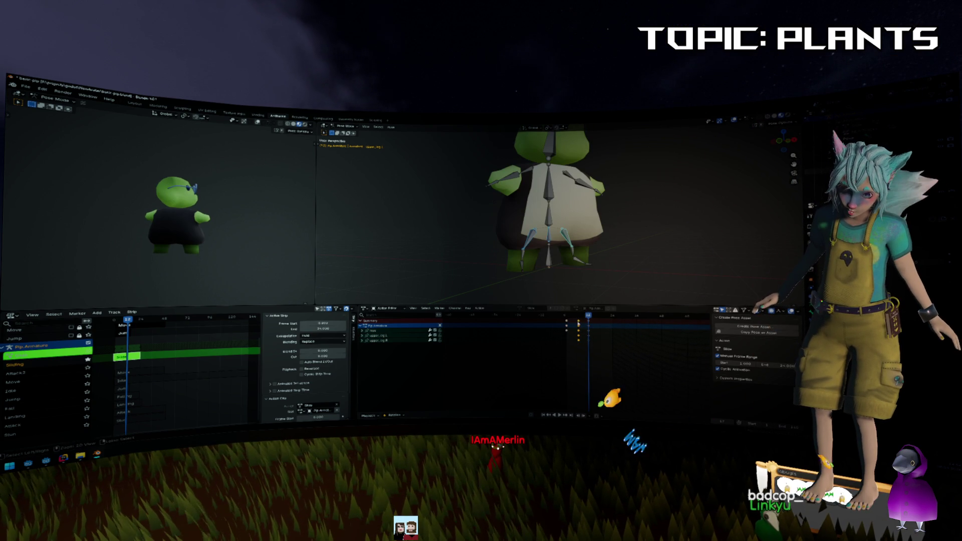
# Paste the keyframes again, shift them about four frames later, then undo both changes.
pyautogui.hotkey('ctrl', 'v')
pyautogui.press('g')
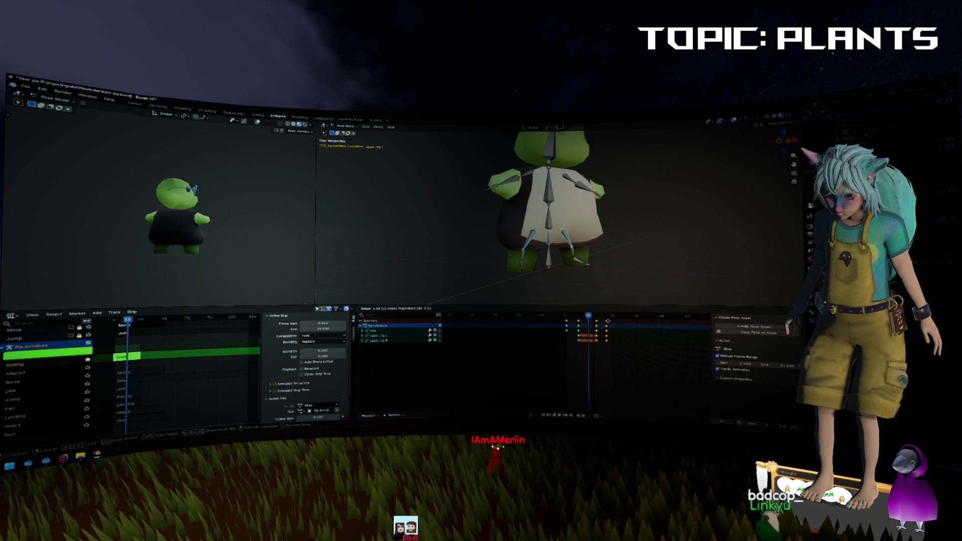
pyautogui.click(590, 323)
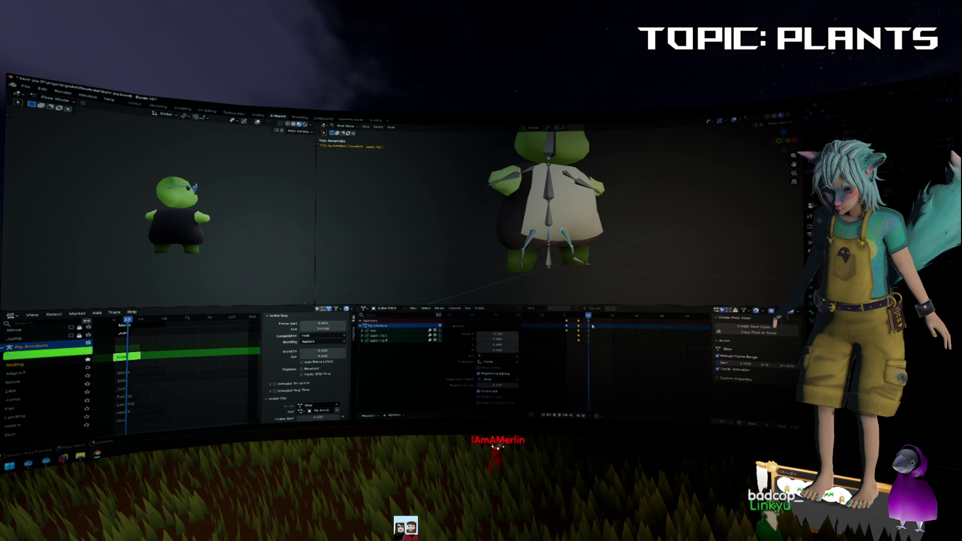
pyautogui.hotkey('ctrl', 'z')
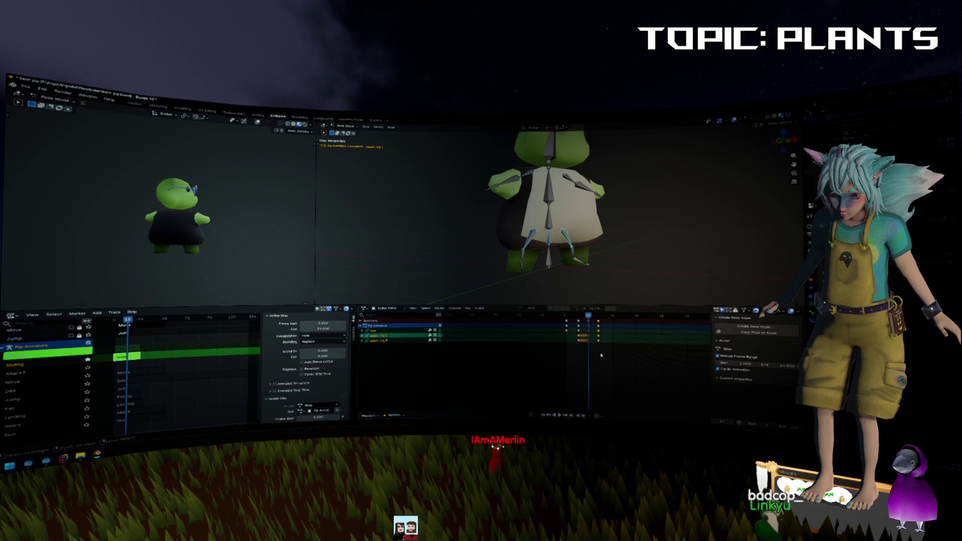
pyautogui.hotkey('ctrl', 'z')
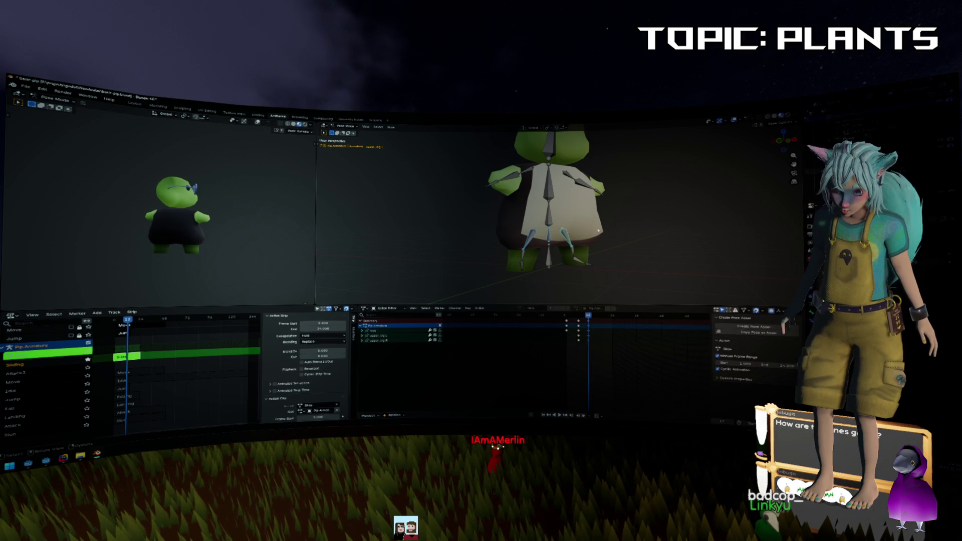
pyautogui.hotkey('ctrl', 'z')
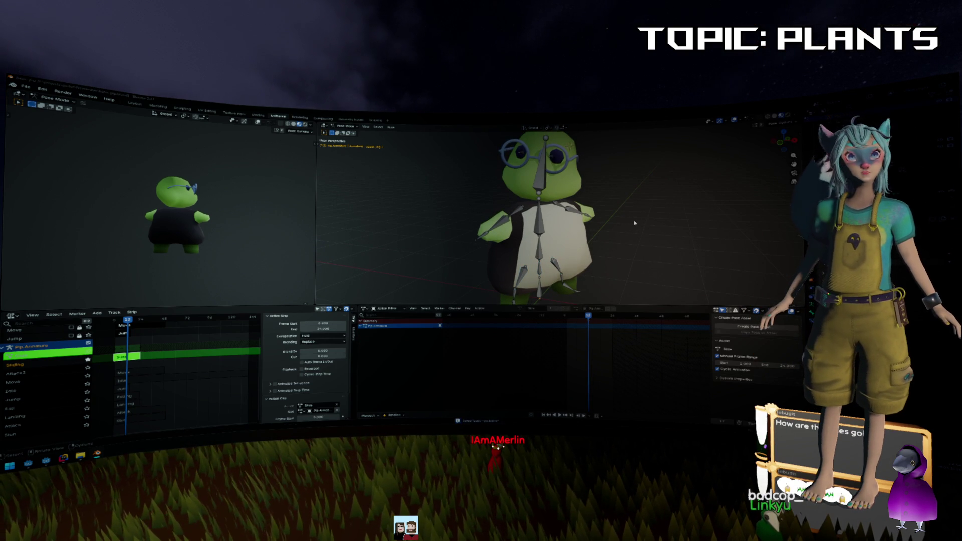
# Run the game from Godot with F5, start from PLAY, maximize it, then close it.
pyautogui.hotkey('alt', 'Tab')
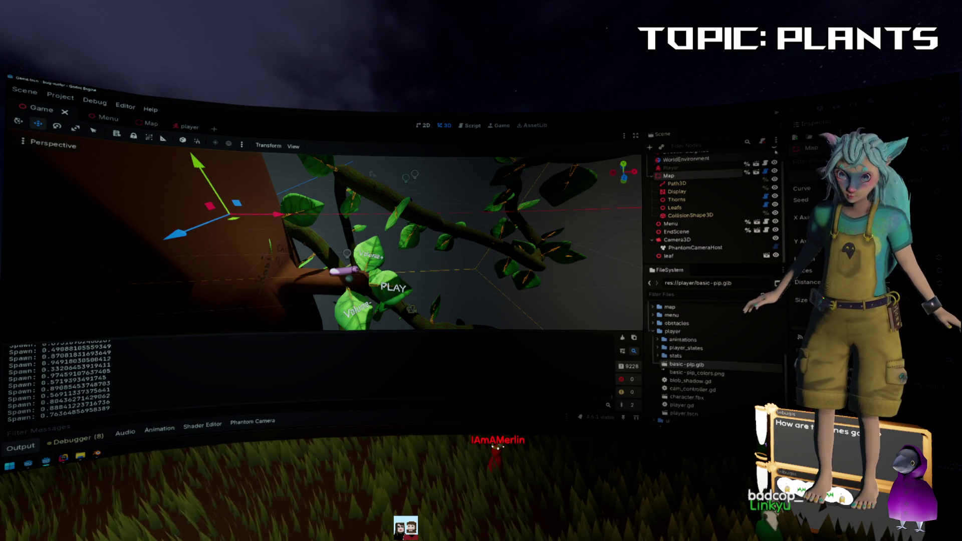
pyautogui.press('F5')
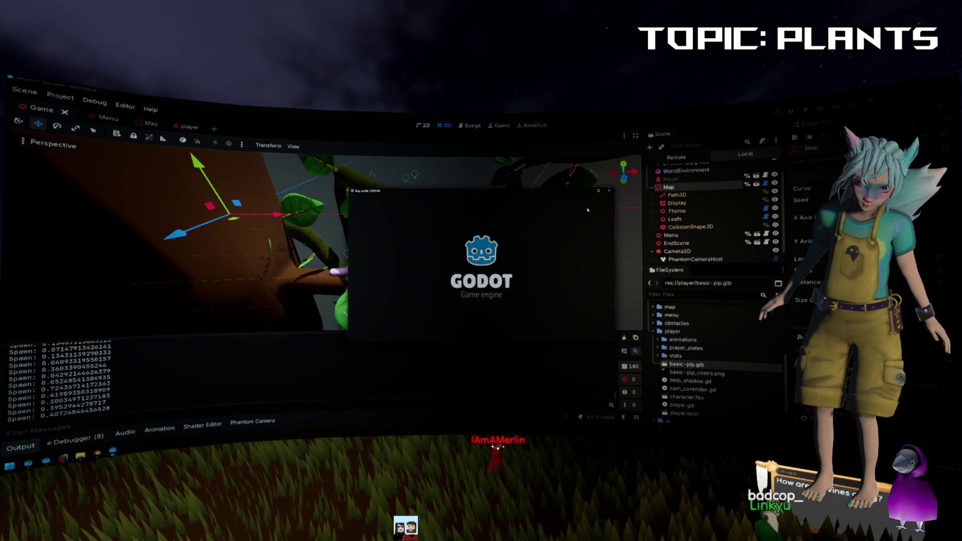
pyautogui.click(614, 294)
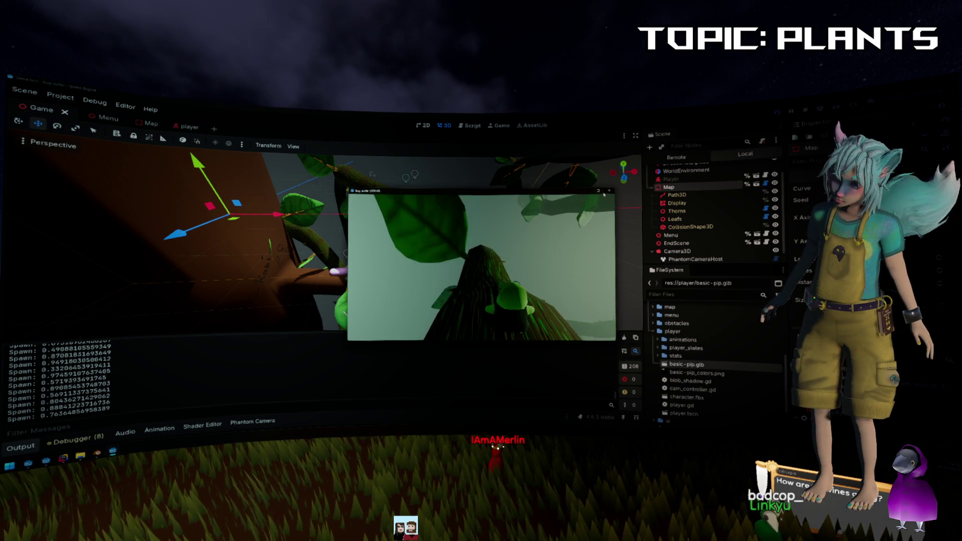
pyautogui.press('super+Up')
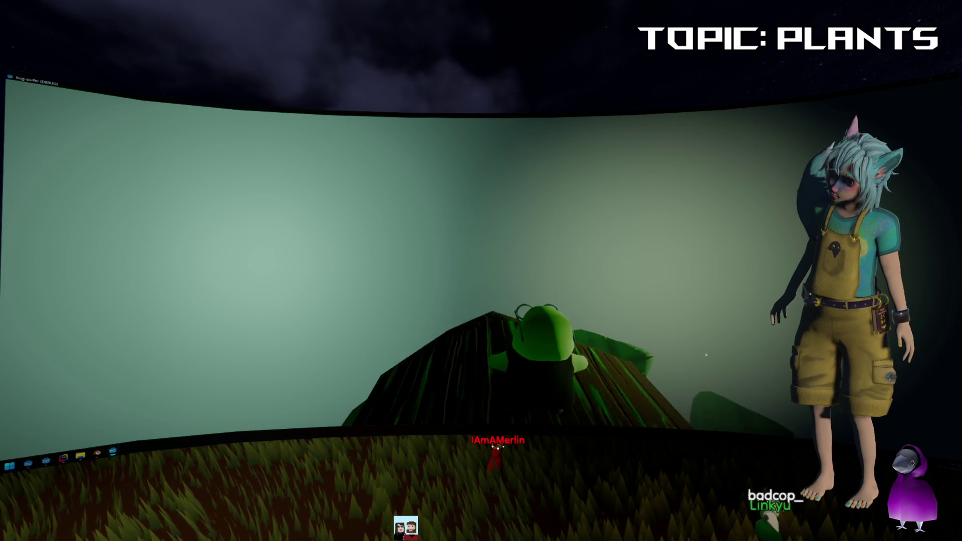
pyautogui.hotkey('alt', 'F4')
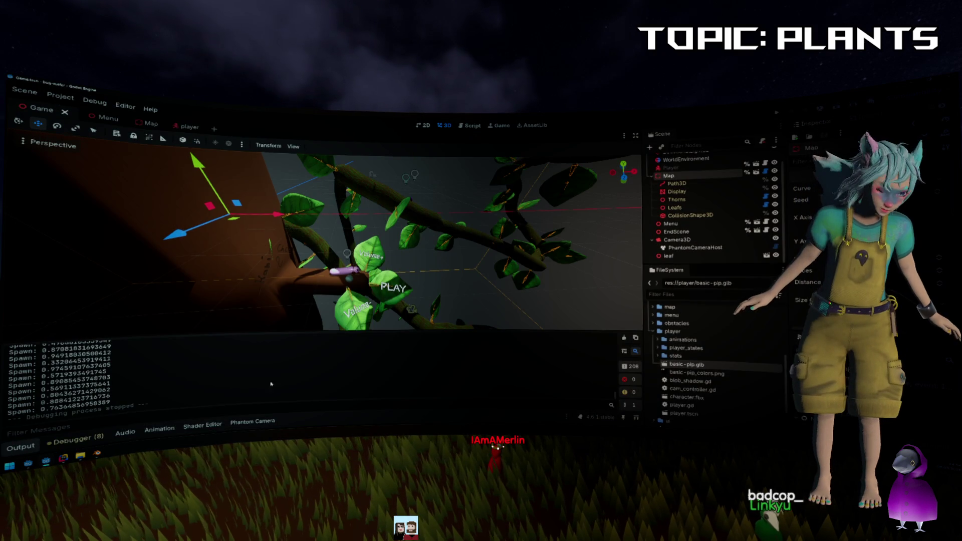
pyautogui.click(67, 456)
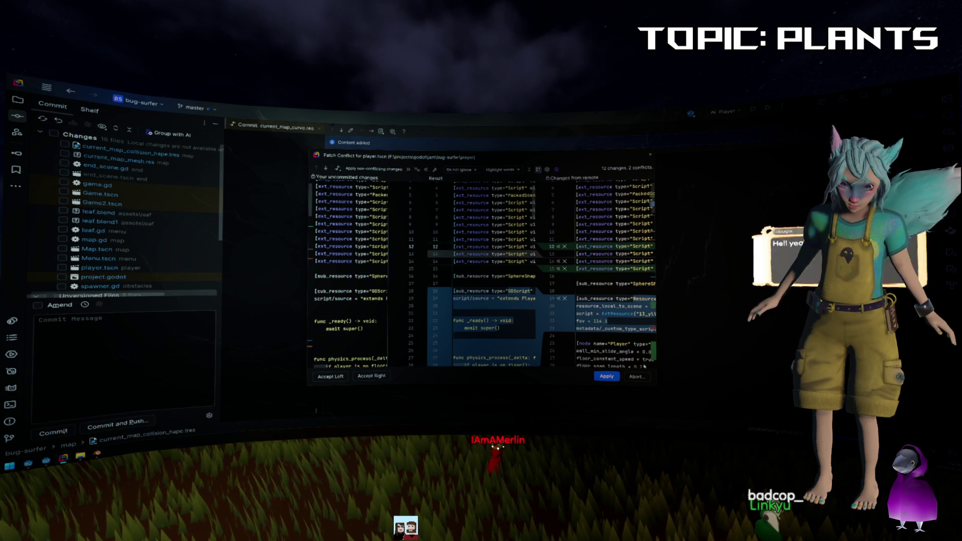
# Enlarge the player.tscn merge view and accept the remote (right) side of the conflict.
pyautogui.moveTo(656, 385); pyautogui.dragTo(834, 422)
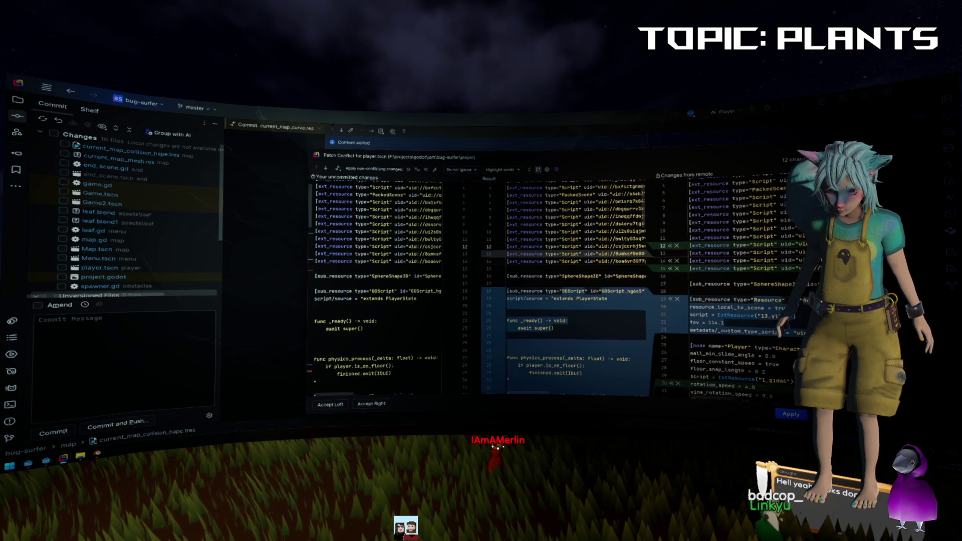
pyautogui.scroll(-5, 576, 301)
pyautogui.scroll(3, 576, 301)
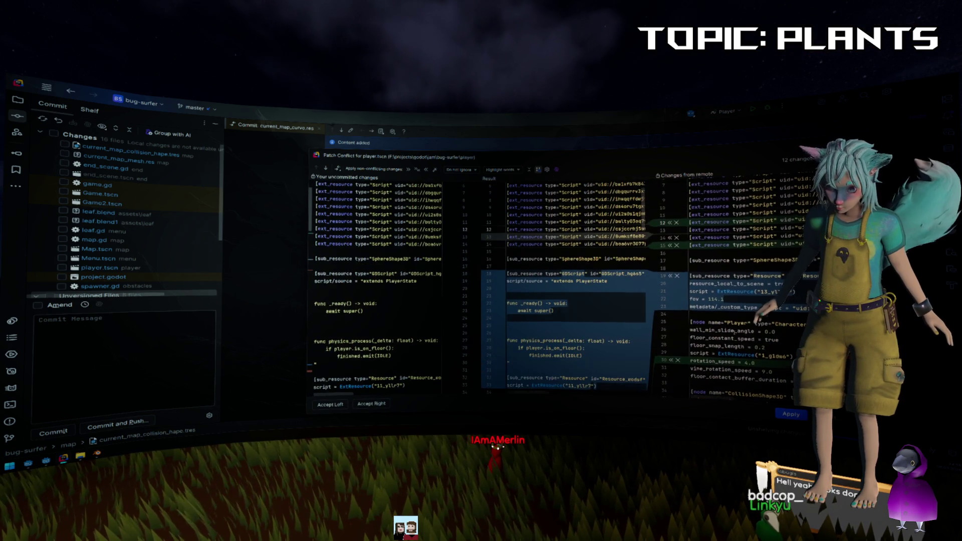
pyautogui.click(548, 288)
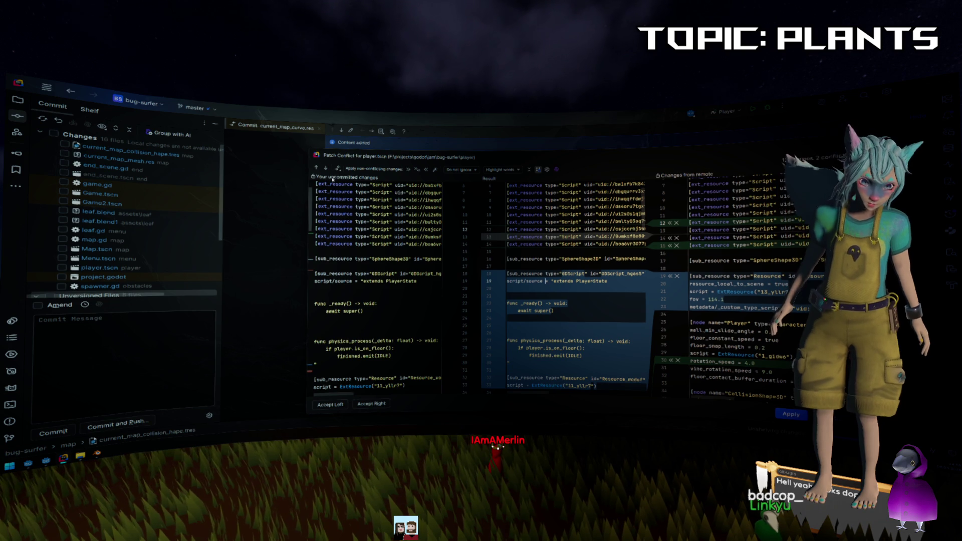
pyautogui.click(384, 404)
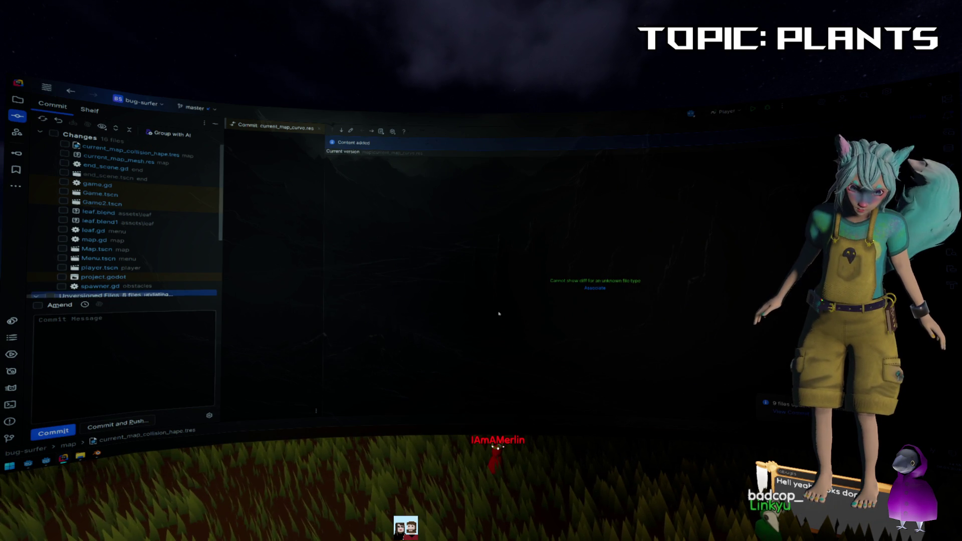
pyautogui.click(481, 348)
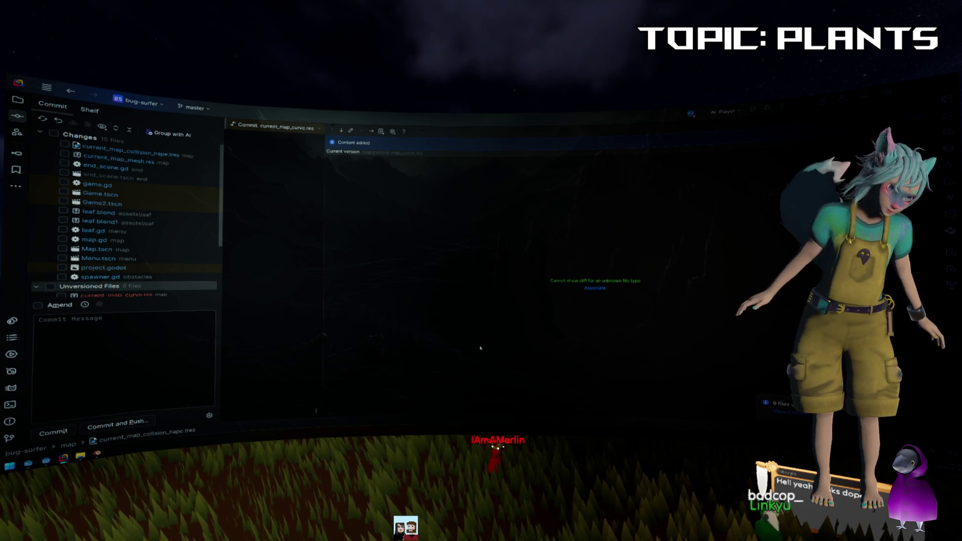
pyautogui.hotkey('alt', 'Tab')
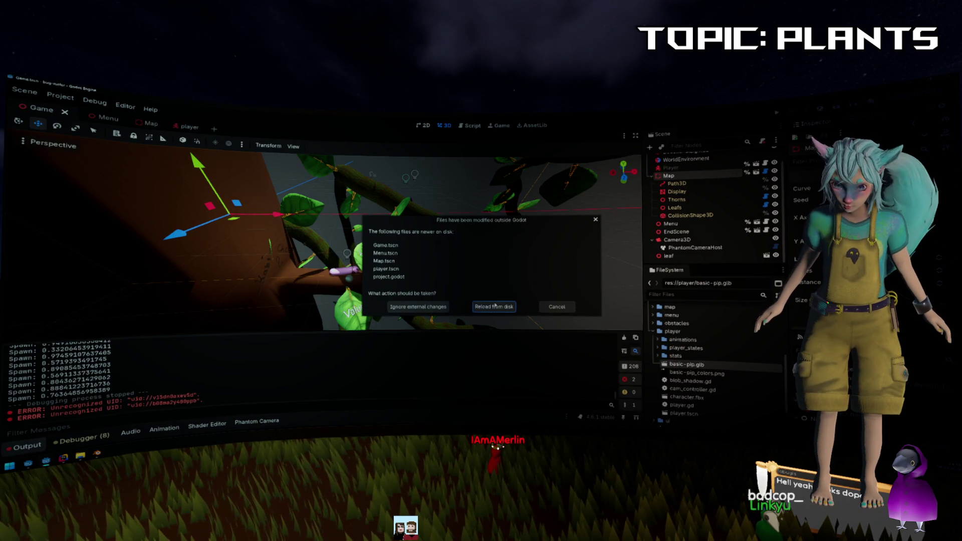
# Reload the changed scenes from disk, open the player scene, and relaunch with F5.
pyautogui.click(494, 307)
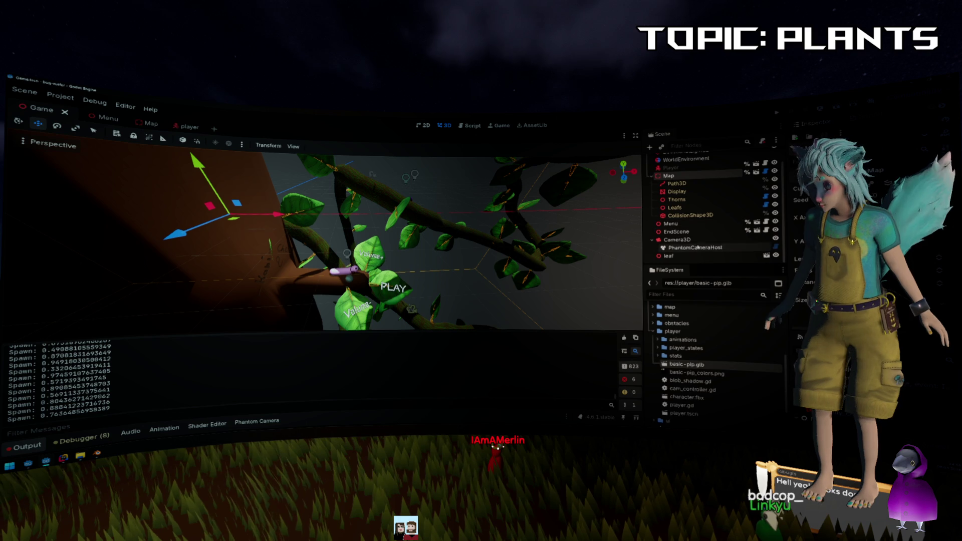
pyautogui.click(671, 175)
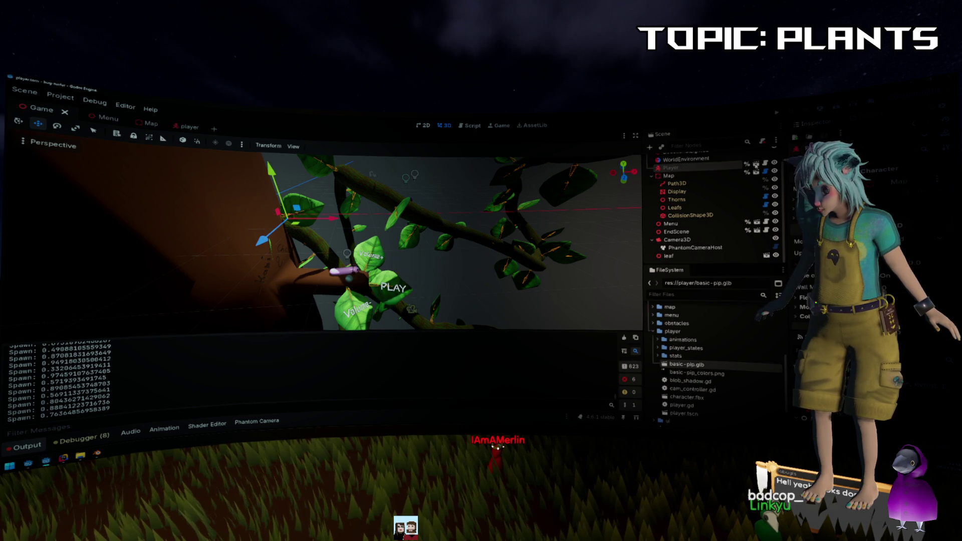
pyautogui.click(186, 126)
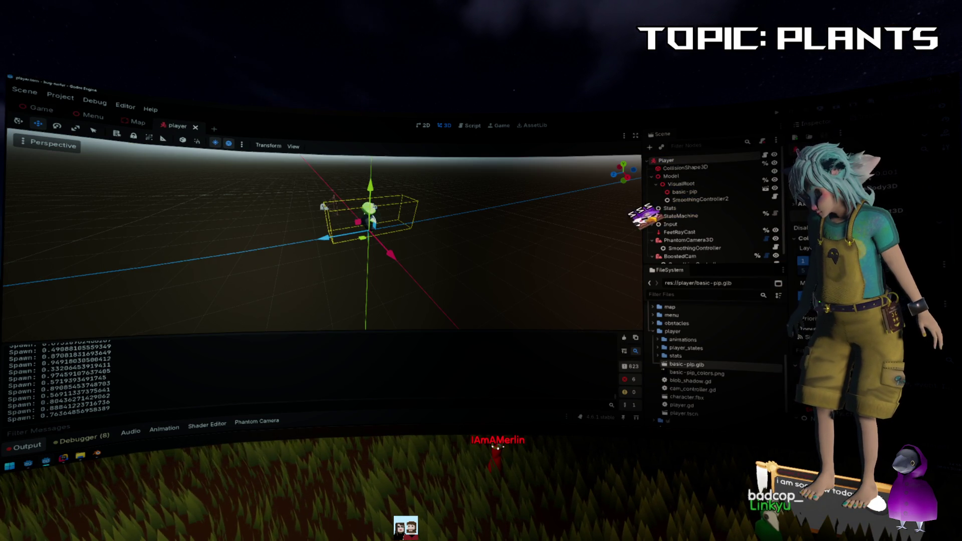
pyautogui.press('F5')
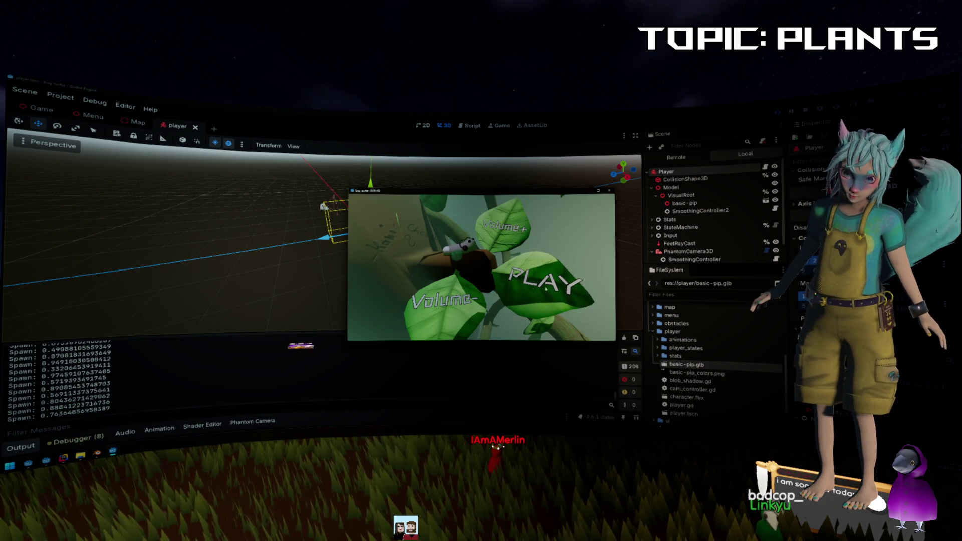
# Start from PLAY and climb the bug up the tree trunk toward the leaf.
pyautogui.click(516, 280)
pyautogui.press('w')
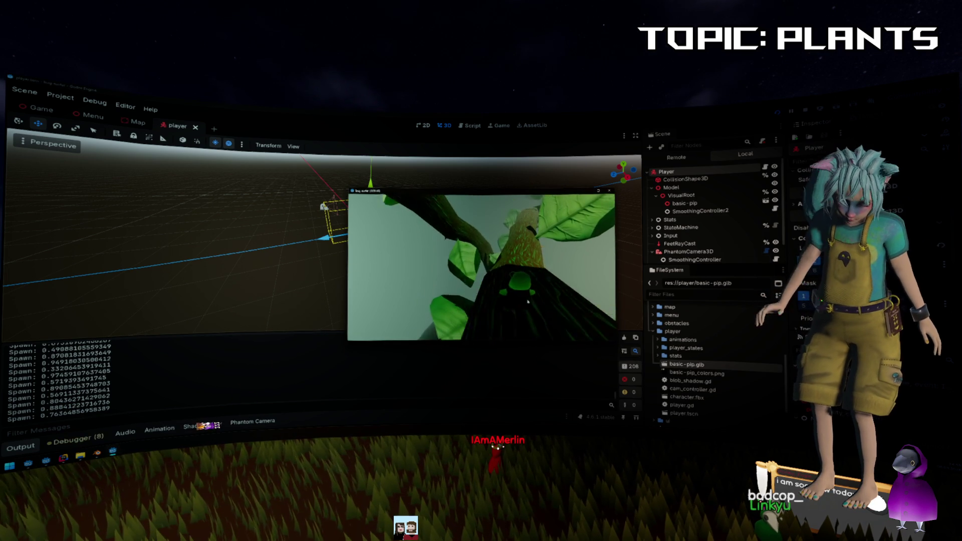
pyautogui.press('w')
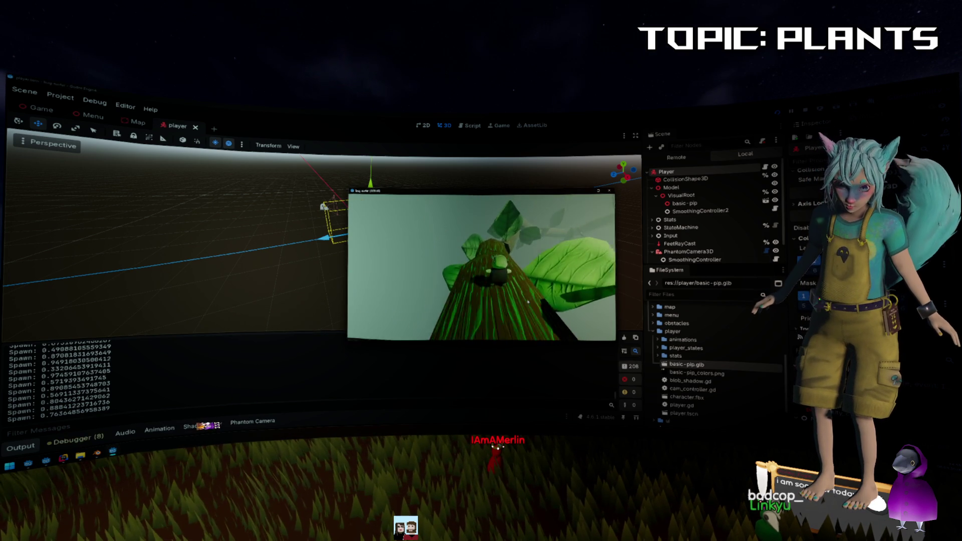
pyautogui.press('w')
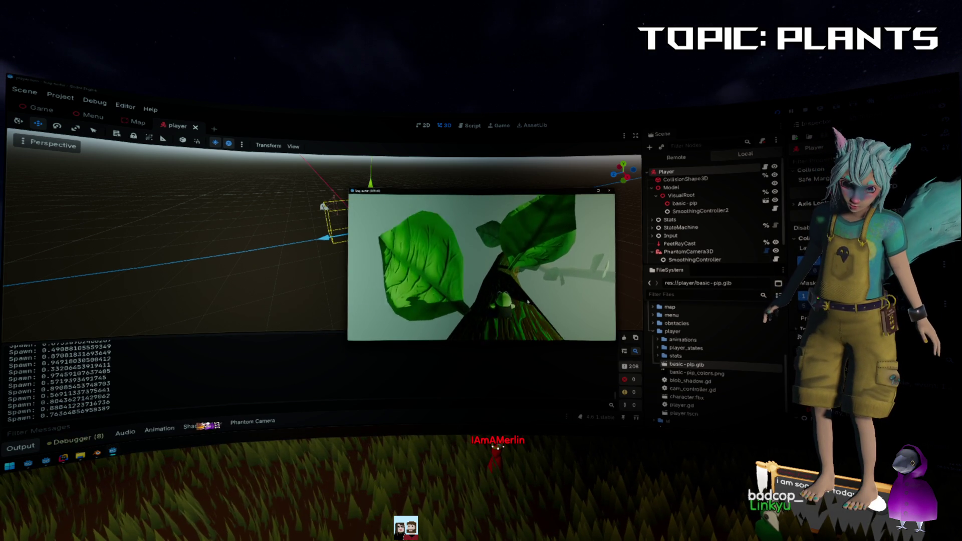
pyautogui.press('w')
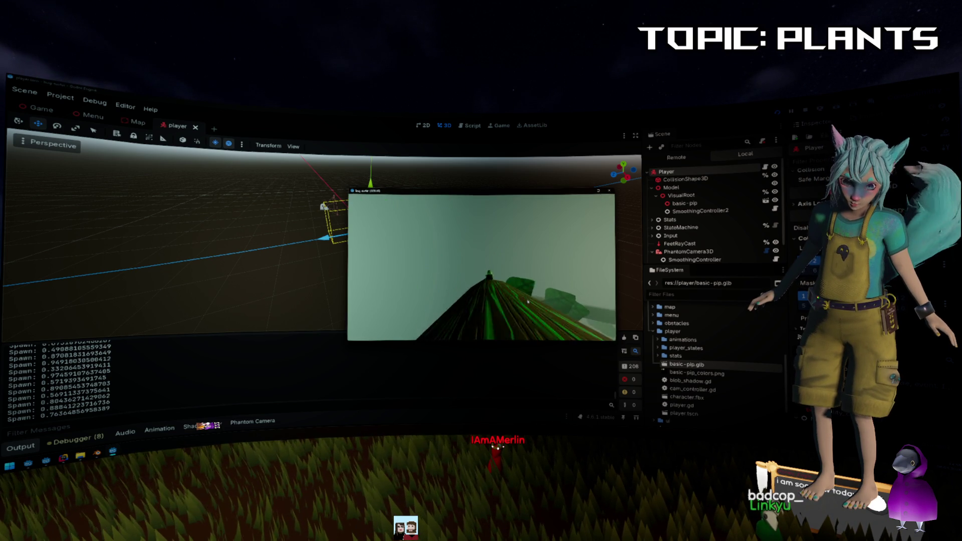
pyautogui.press('w')
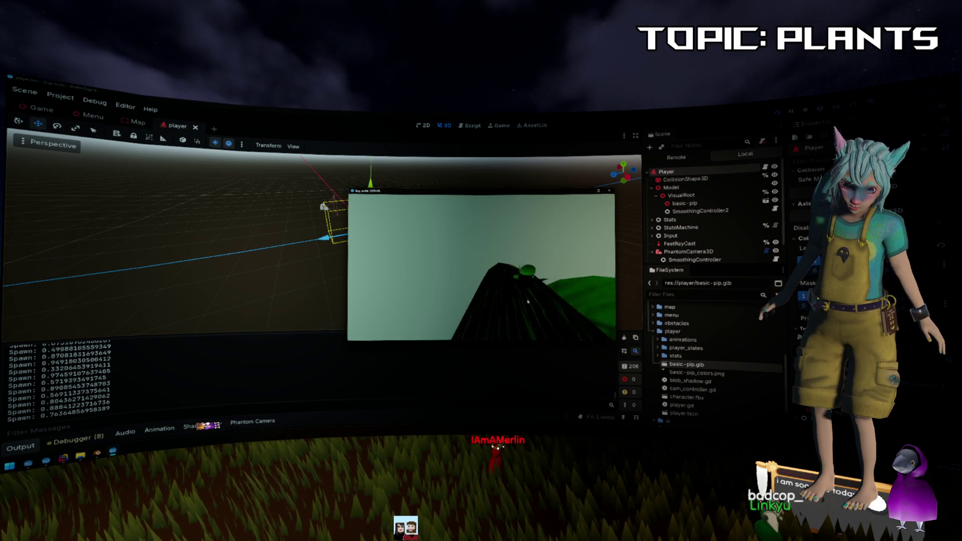
pyautogui.press('w')
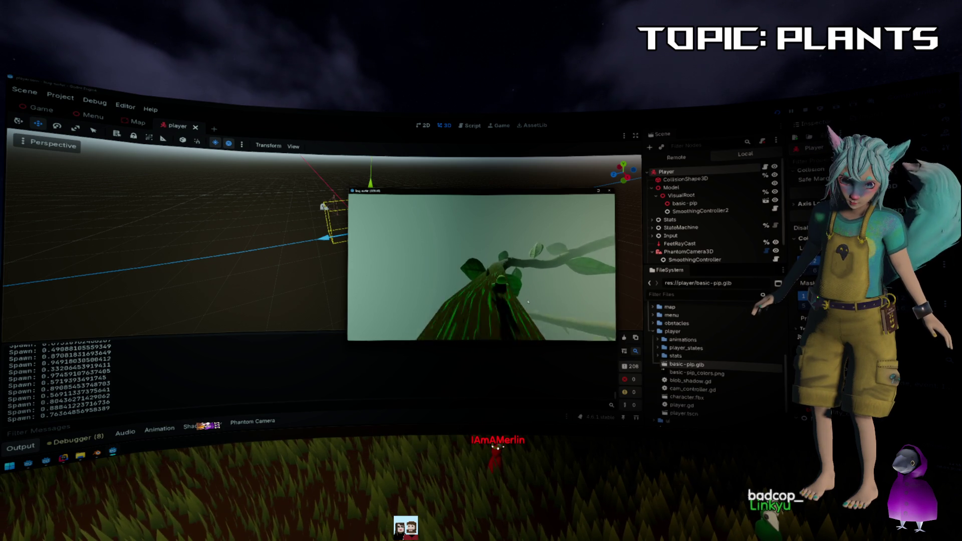
pyautogui.press('w')
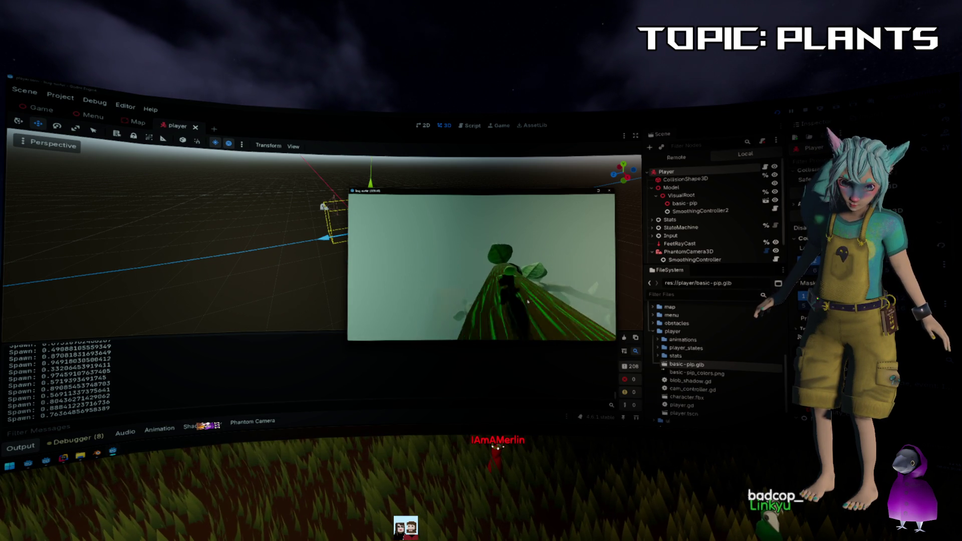
pyautogui.press('w')
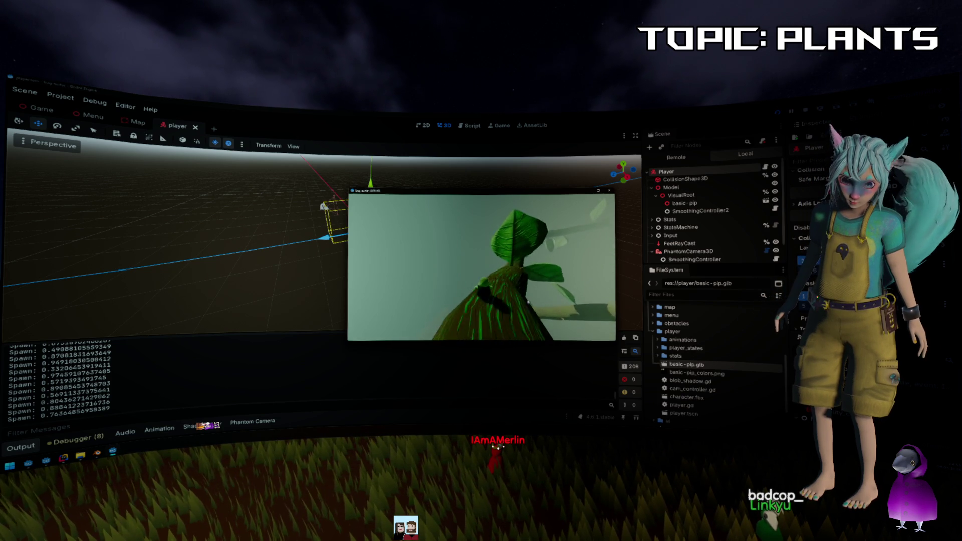
pyautogui.press('w')
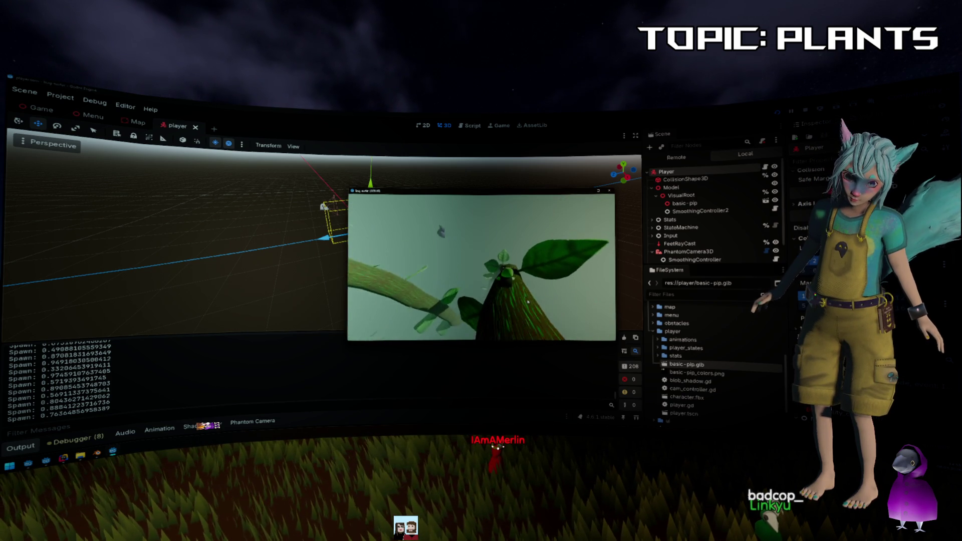
pyautogui.press('w')
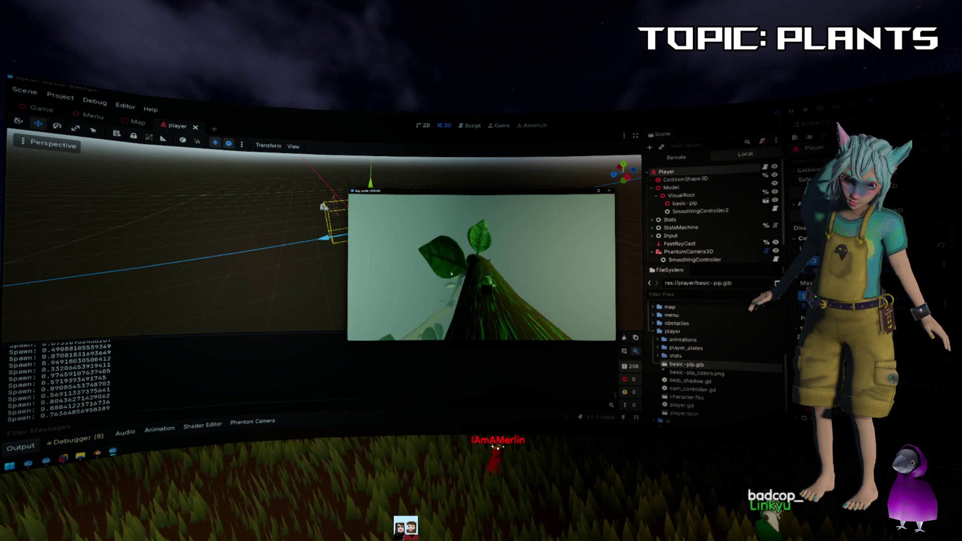
pyautogui.press('w')
pyautogui.press('w')
pyautogui.press('w')
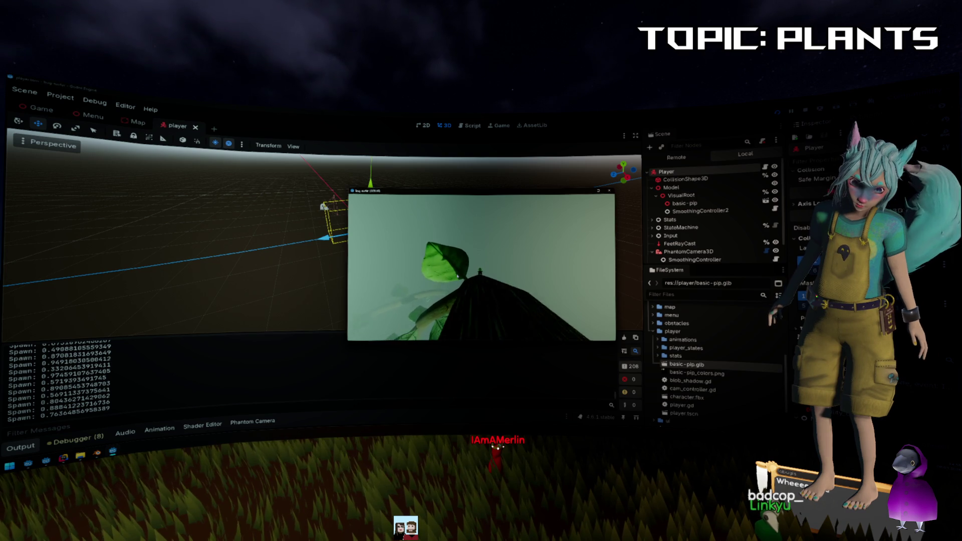
# Move the bug across the plant top and onward along the stem.
pyautogui.press('w')
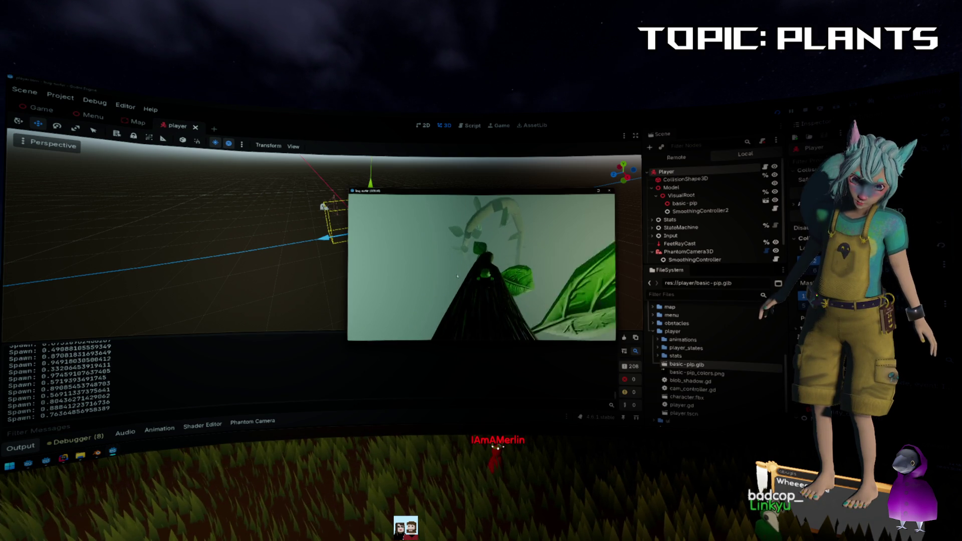
pyautogui.press('w')
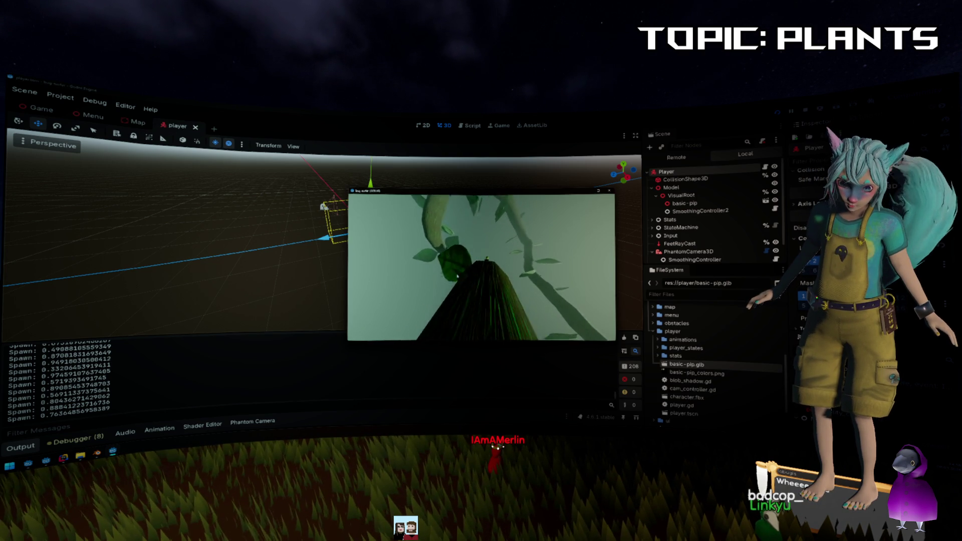
pyautogui.press('w')
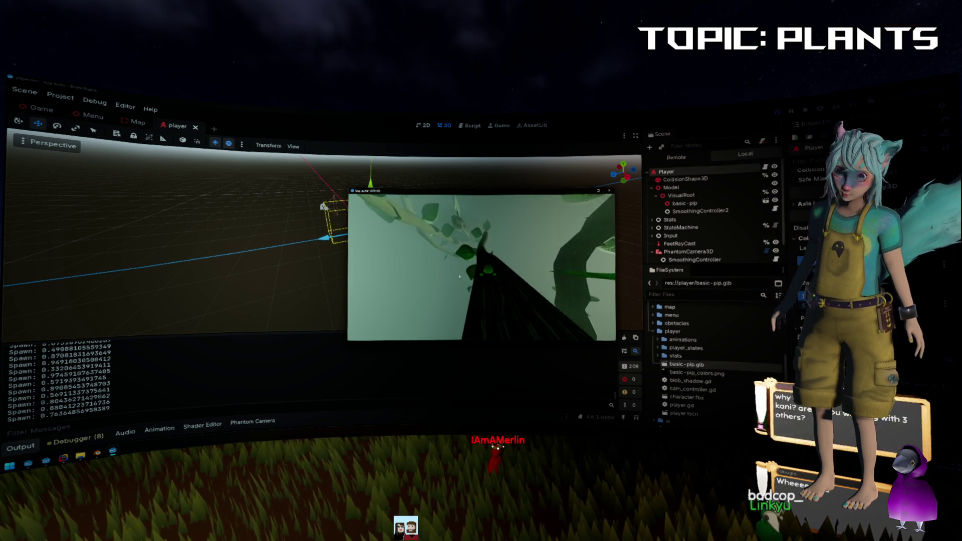
pyautogui.press('w')
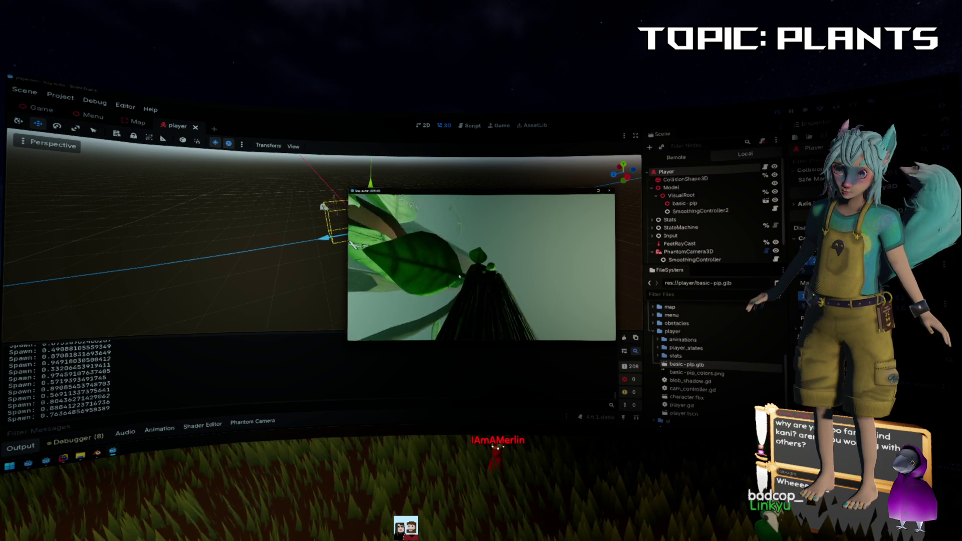
pyautogui.press('w')
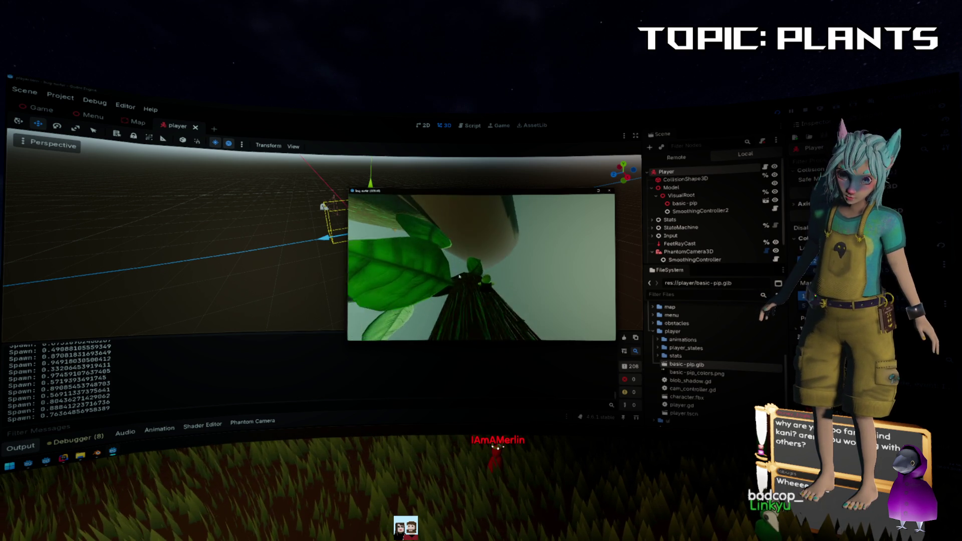
pyautogui.press('w')
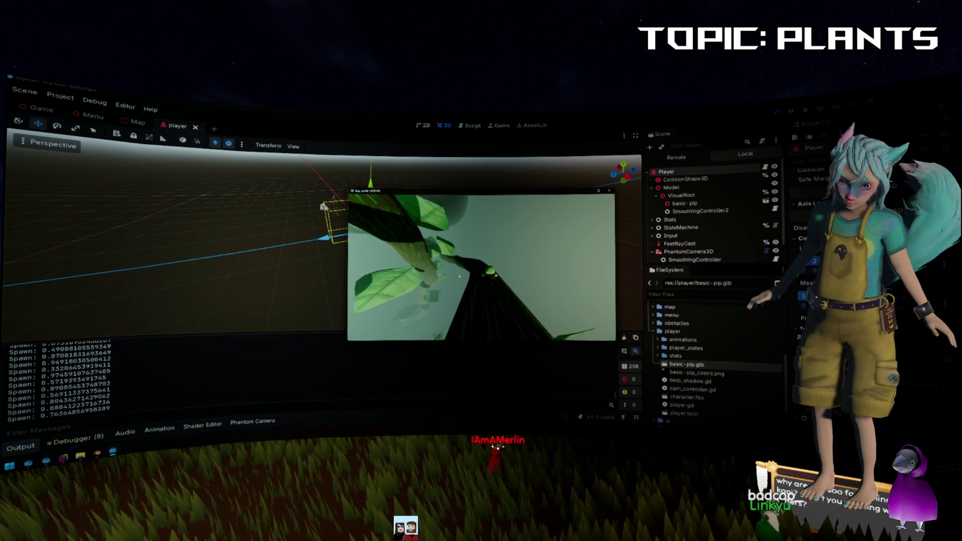
# Keep climbing the stem past the large leaf toward new leaves.
pyautogui.press('w')
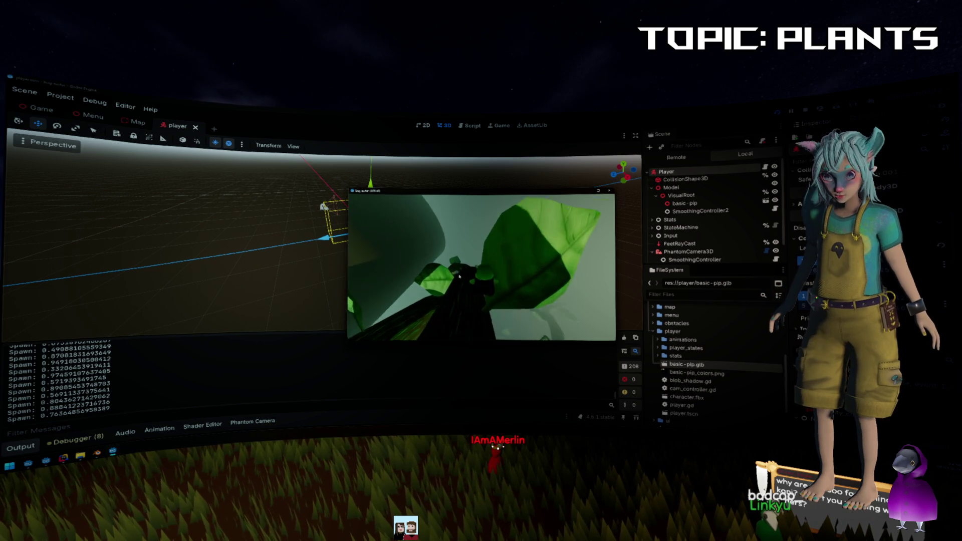
pyautogui.press('w')
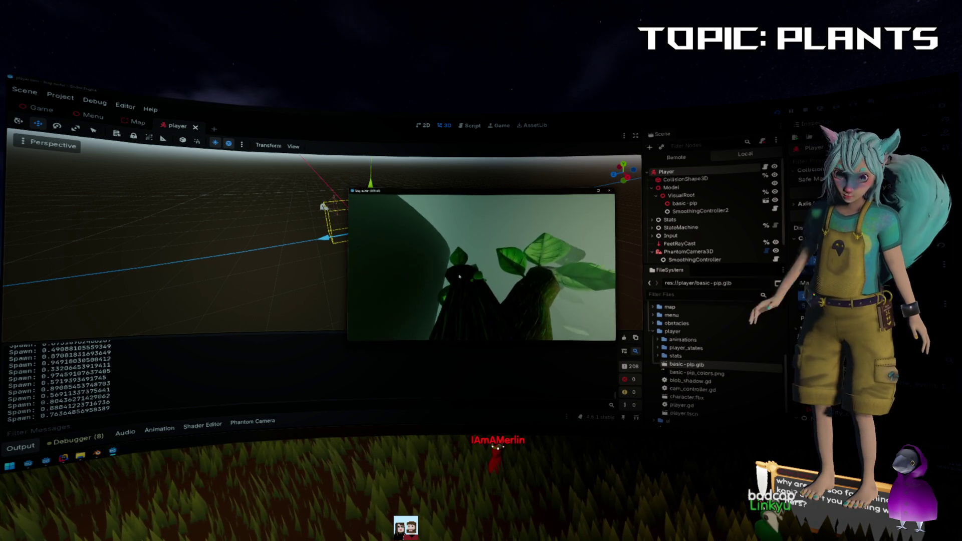
pyautogui.press('w')
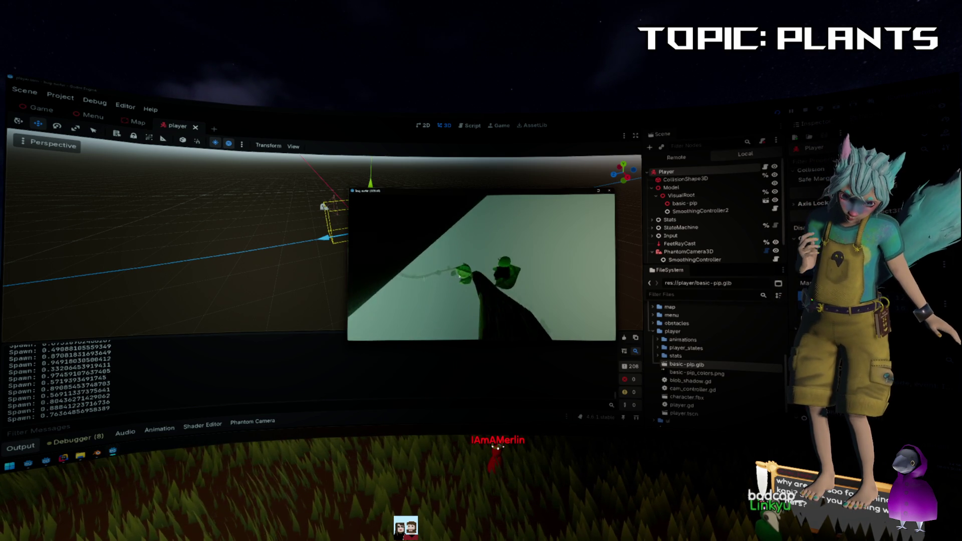
pyautogui.press('w')
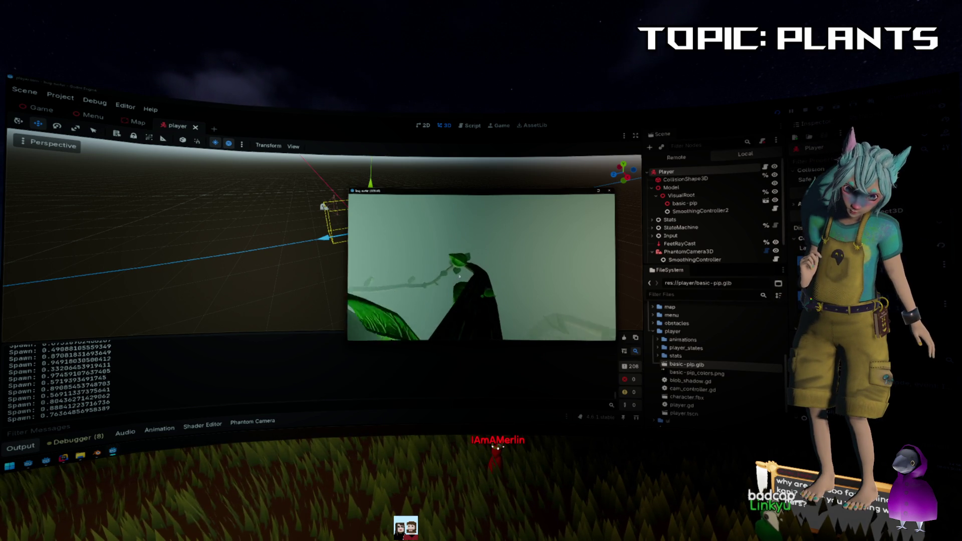
pyautogui.press('w')
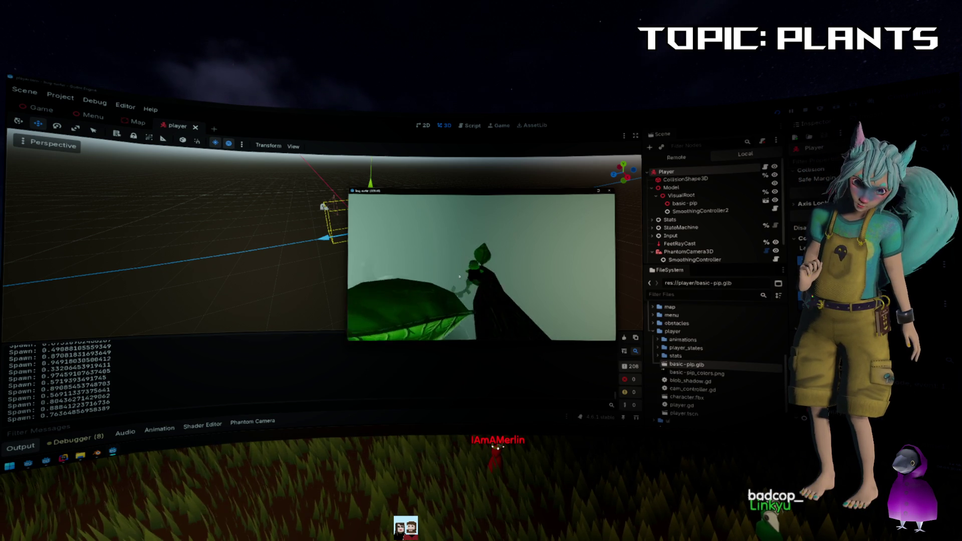
pyautogui.press('w')
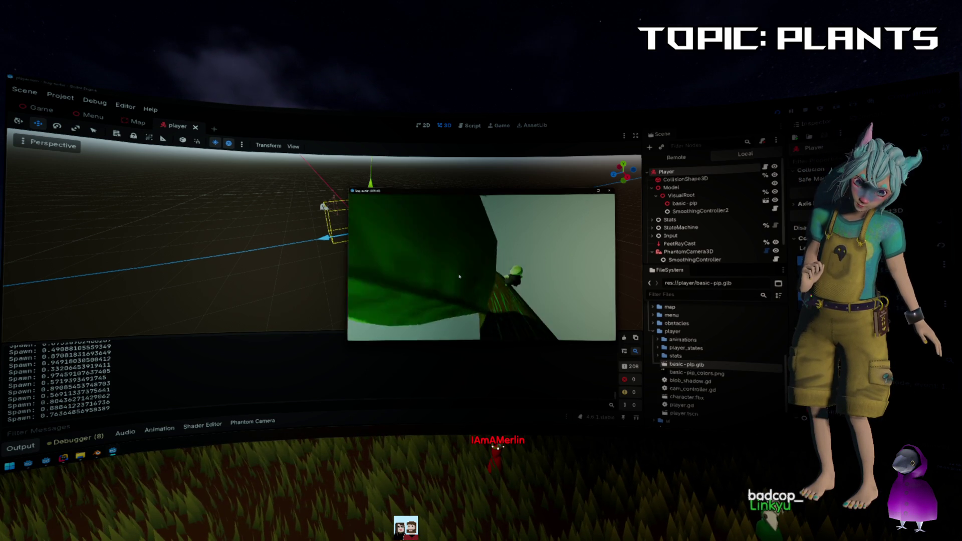
pyautogui.press('w')
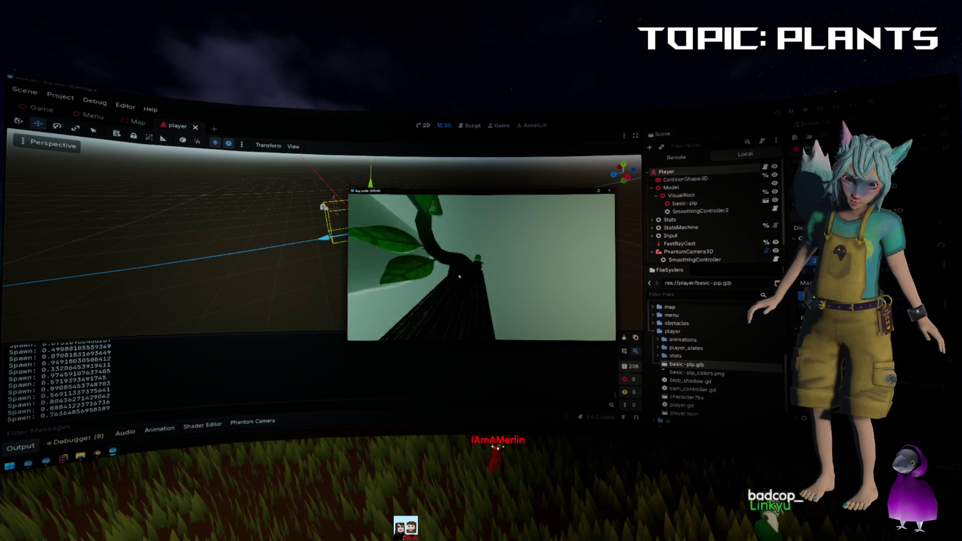
pyautogui.press('w')
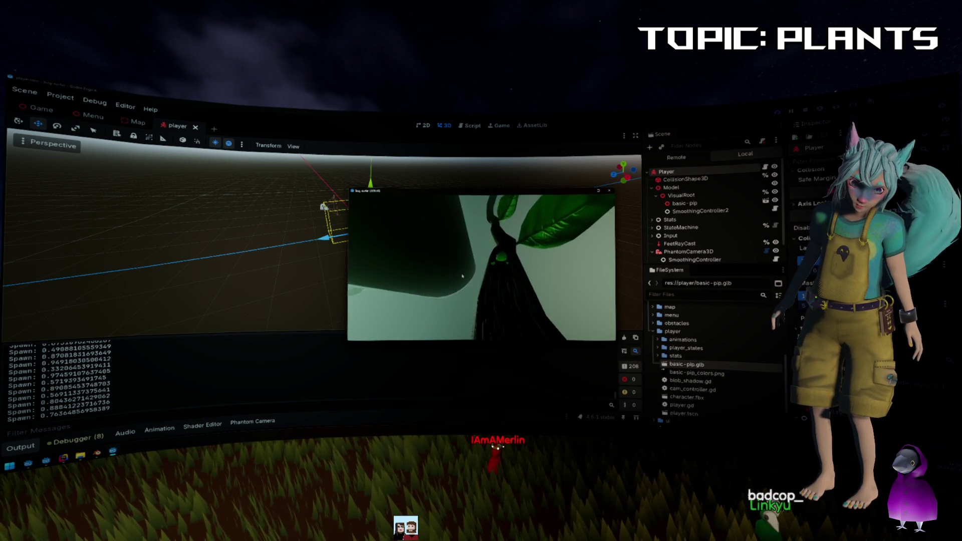
pyautogui.press('w')
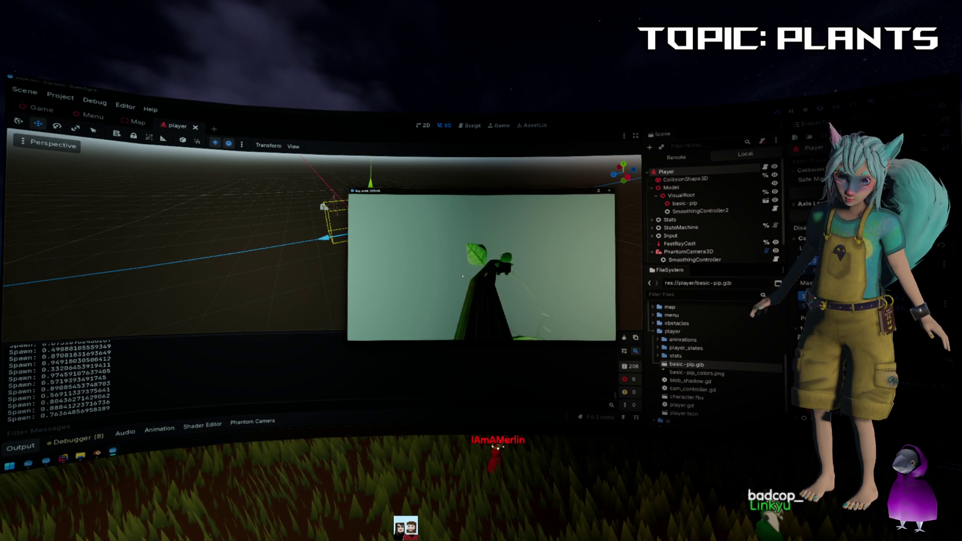
pyautogui.press('w')
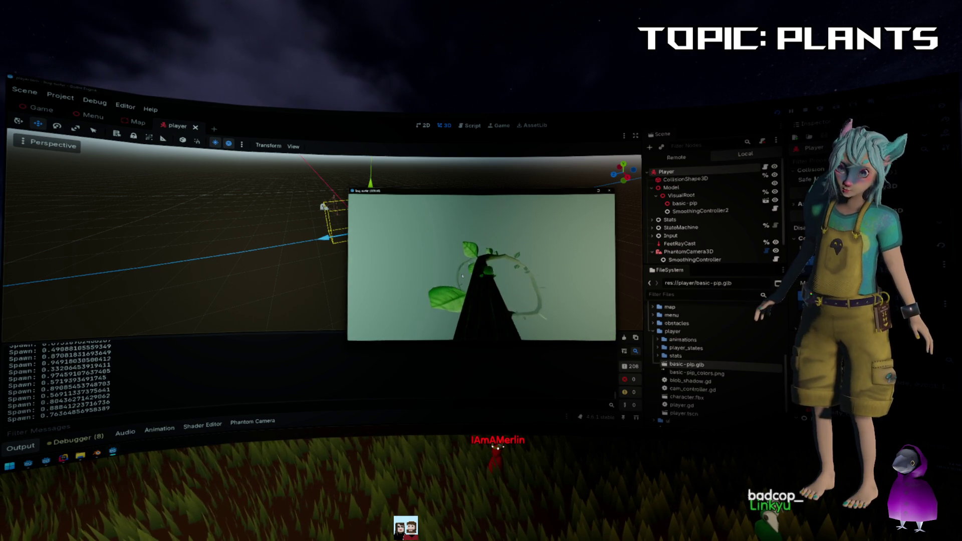
# Climb onto the leaves and the leafy stem at right, then choose Restart.
pyautogui.press('w')
pyautogui.press('w')
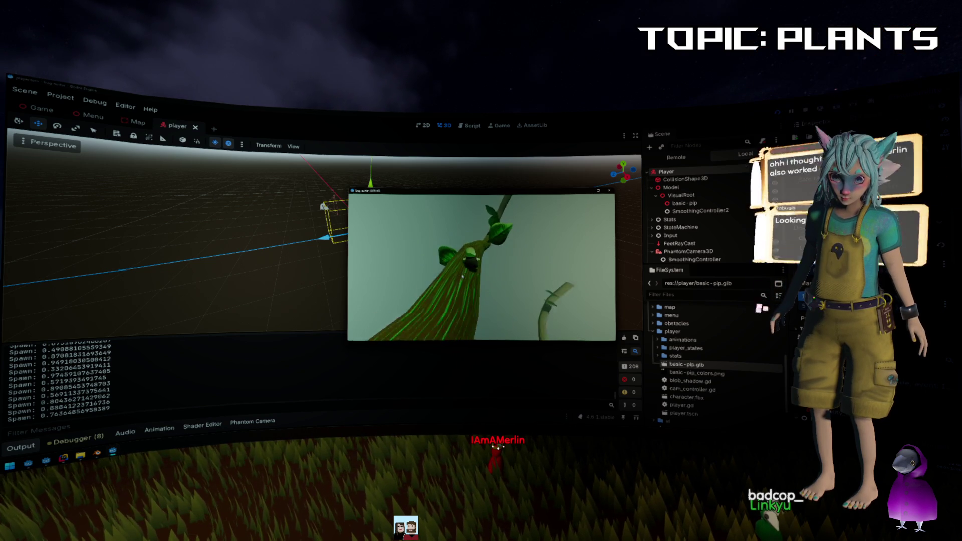
pyautogui.press('w')
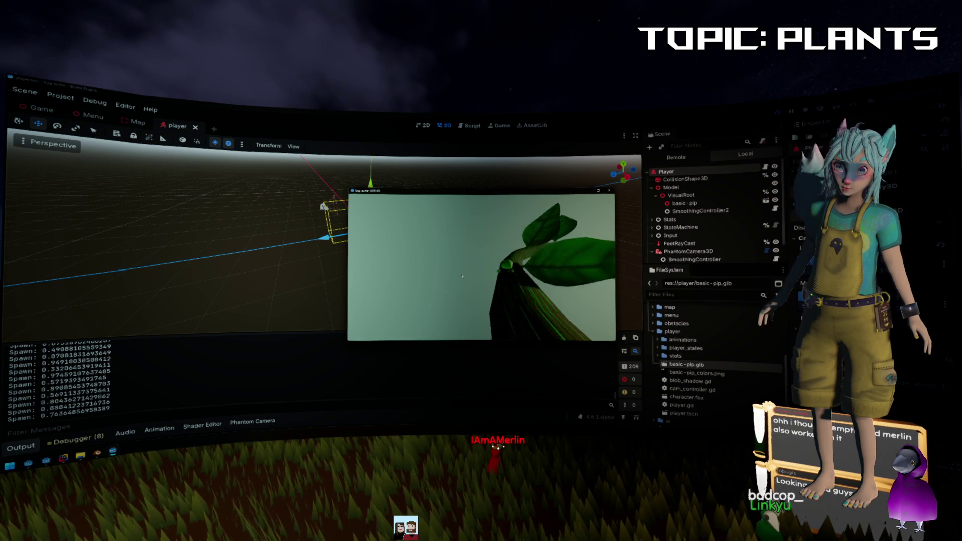
pyautogui.press('w')
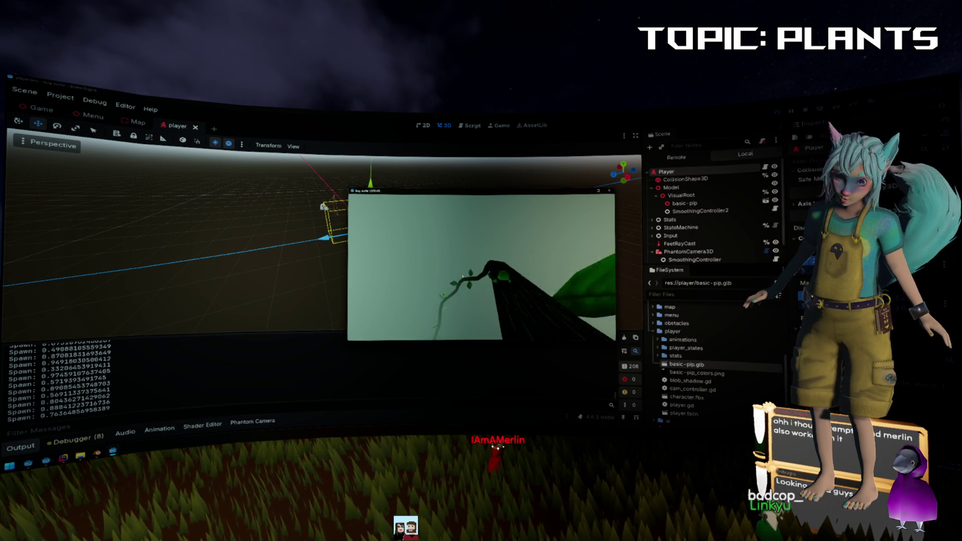
pyautogui.press('w')
pyautogui.press('w')
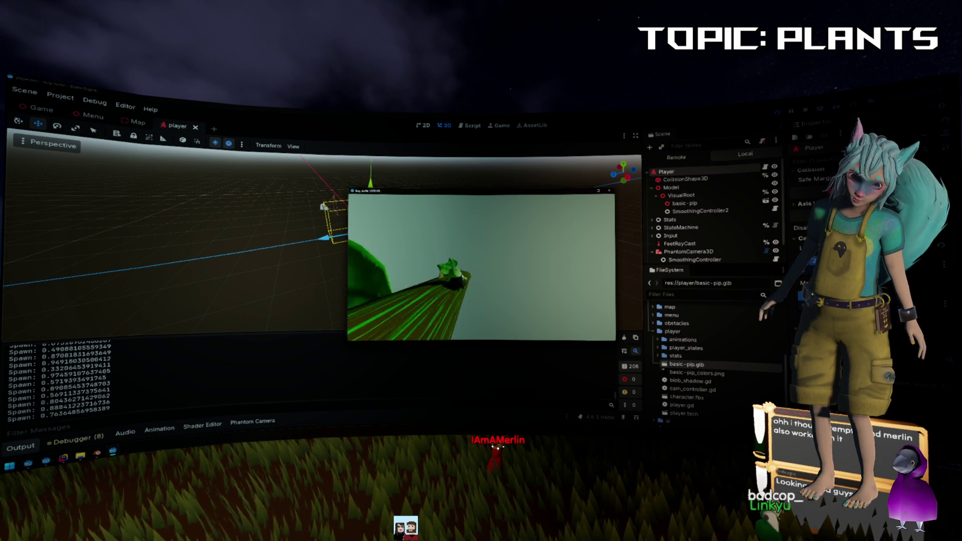
pyautogui.press('w')
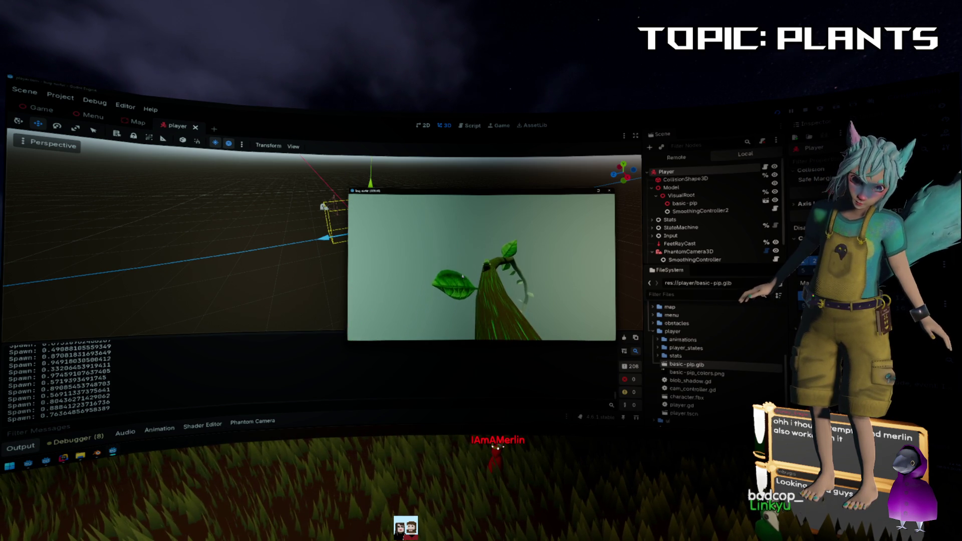
pyautogui.press('w')
pyautogui.press('w')
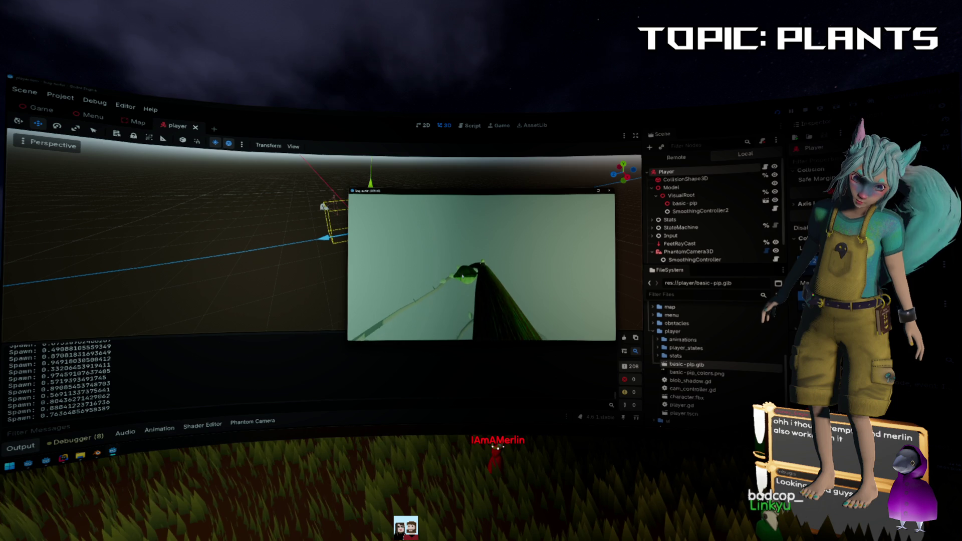
pyautogui.press('w')
pyautogui.press('w')
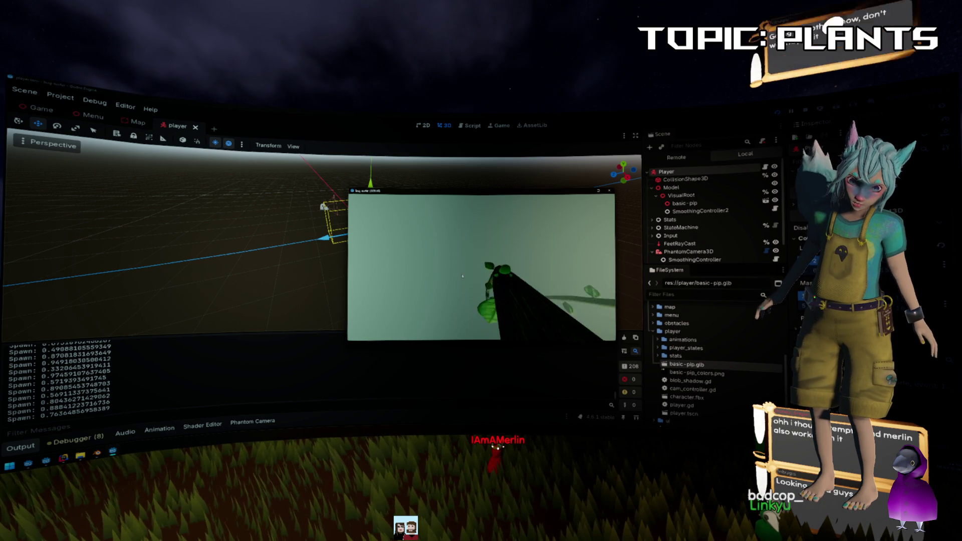
pyautogui.press('w')
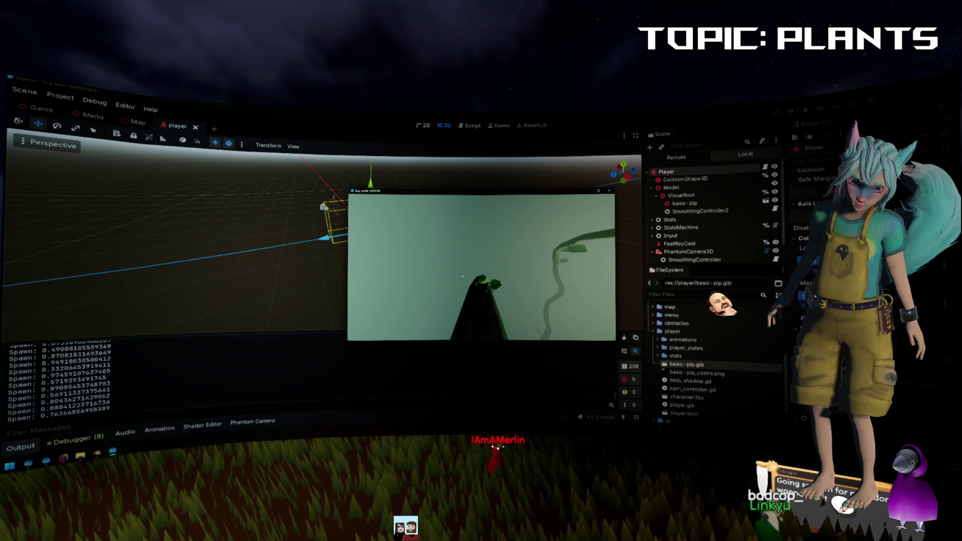
pyautogui.press('w')
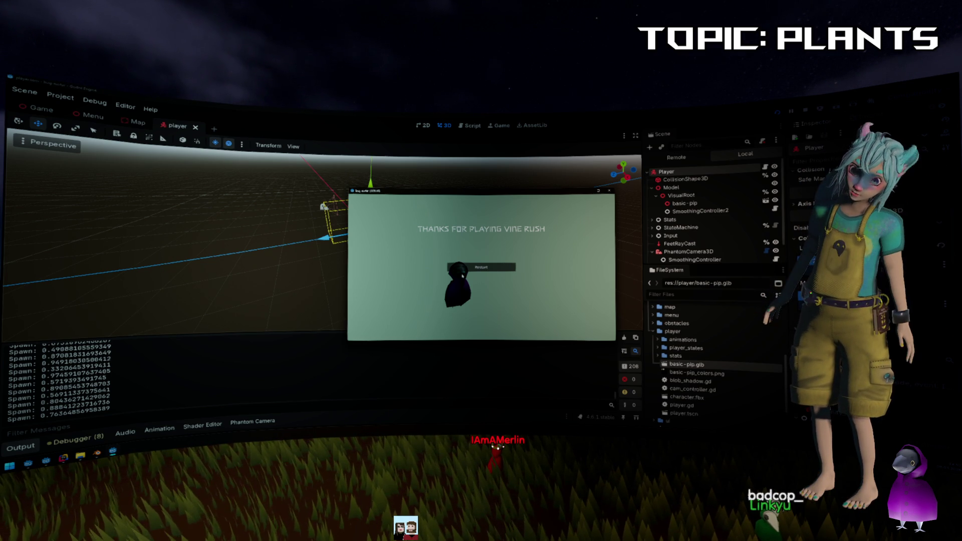
pyautogui.click(481, 267)
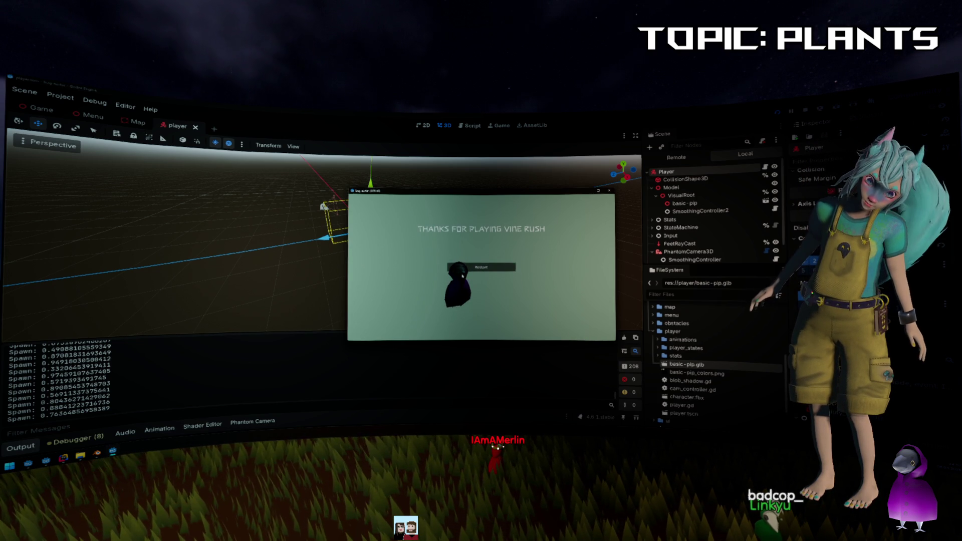
# Leave the Vine Rush end screen for the leaf menu with PLAY and Volume.
pyautogui.click(480, 267)
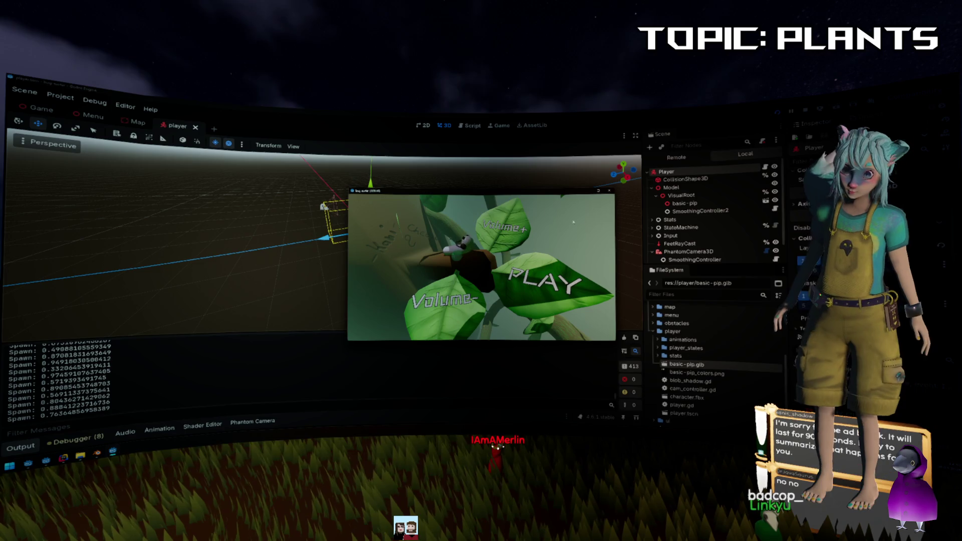